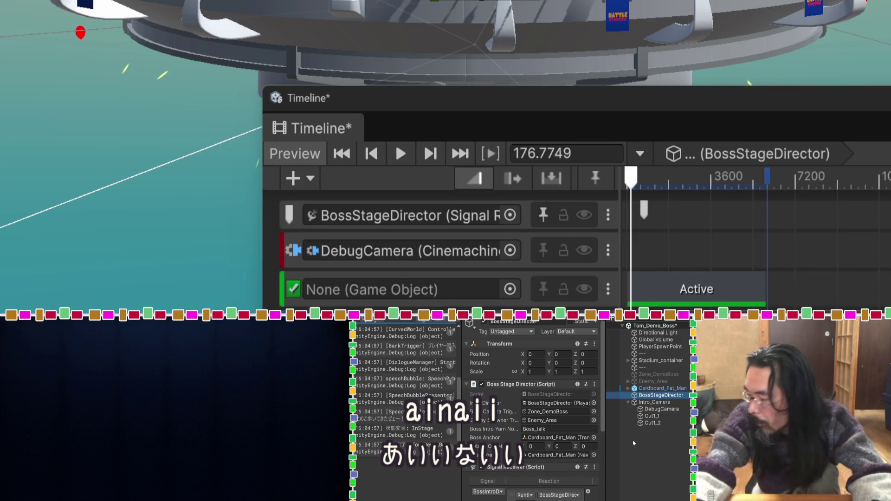
Step: Bind the third timeline track to the Cut1_1 camera, save, and rewind the playhead to 0
drag(651, 416, 433, 299)
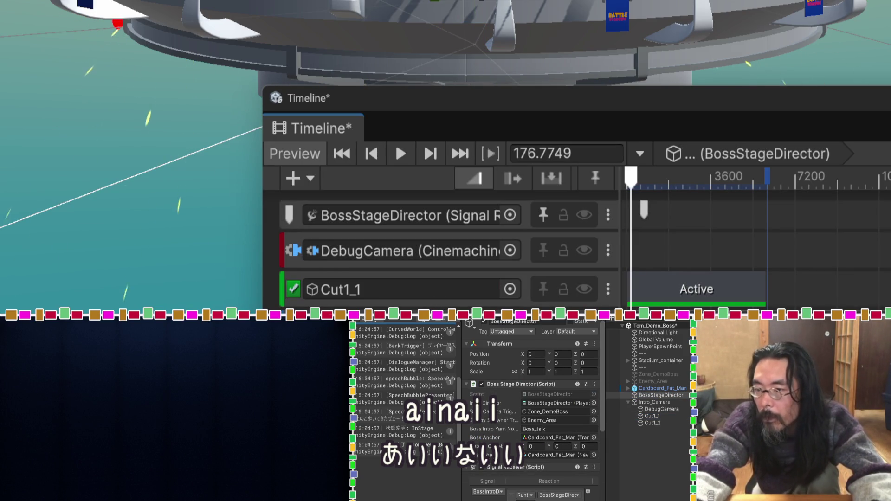
click(608, 289)
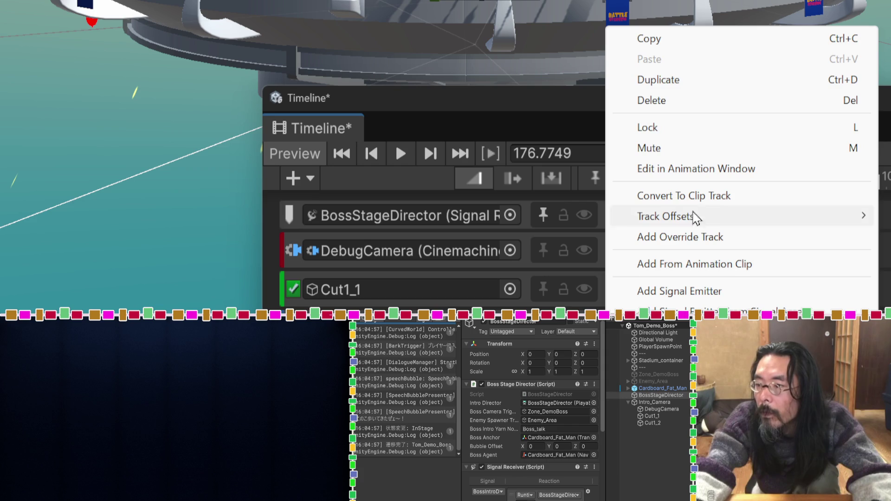
key(Escape)
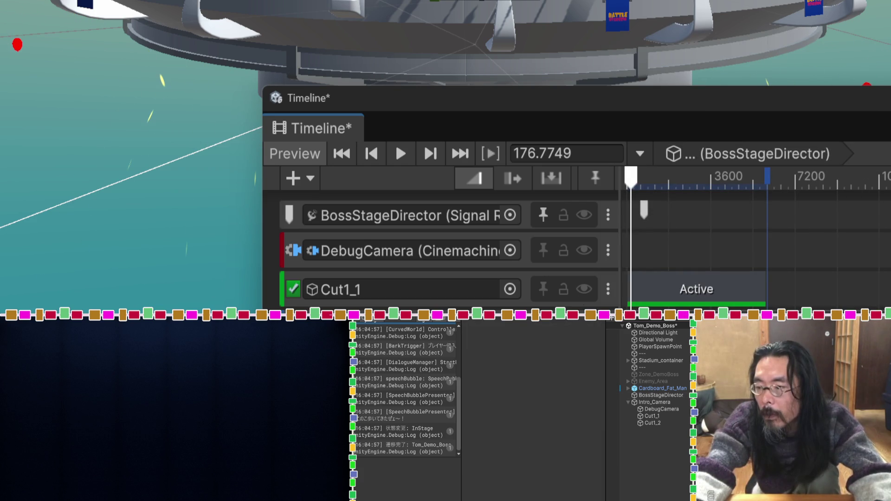
key(ctrl+s)
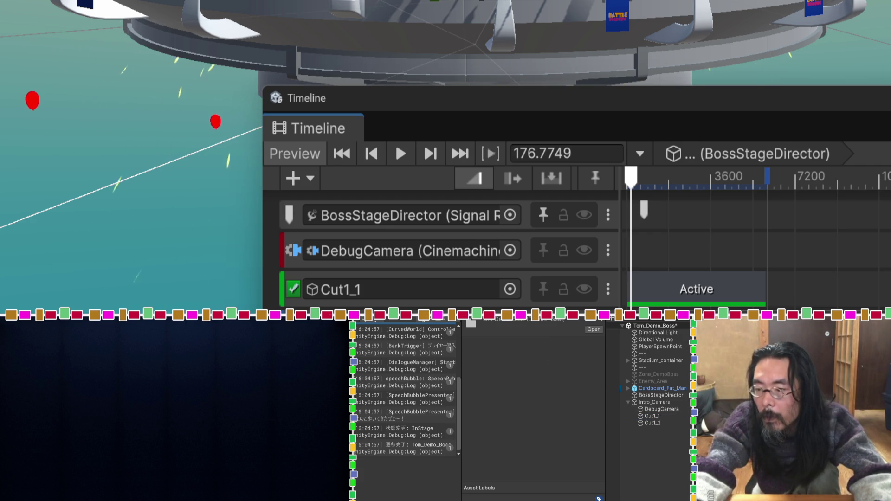
mouse_move(630, 177)
mouse_down()
mouse_move(644, 177)
mouse_move(627, 178)
mouse_up()
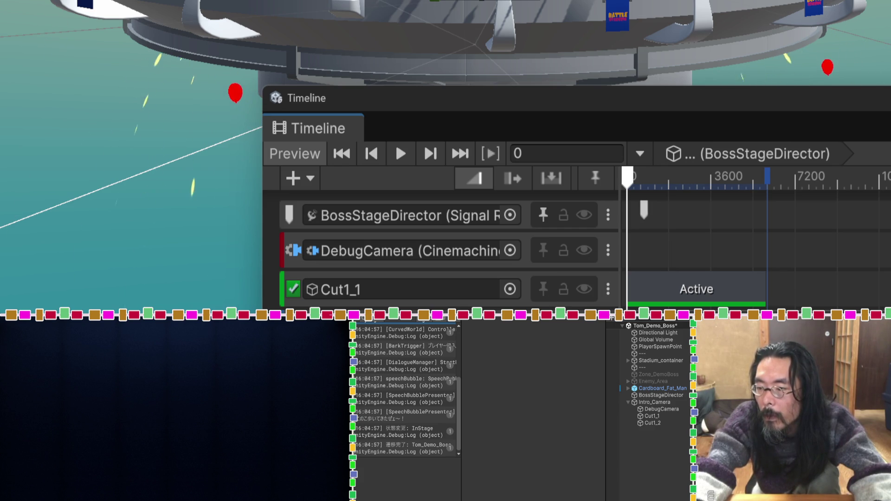
Step: Delete an item from the timeline and show the Cut1_1 animation track's settings
click(607, 289)
click(661, 99)
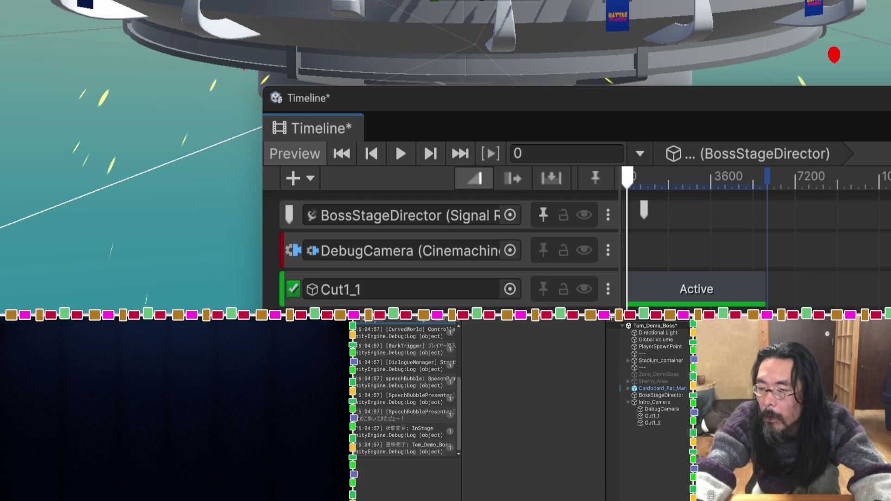
click(641, 416)
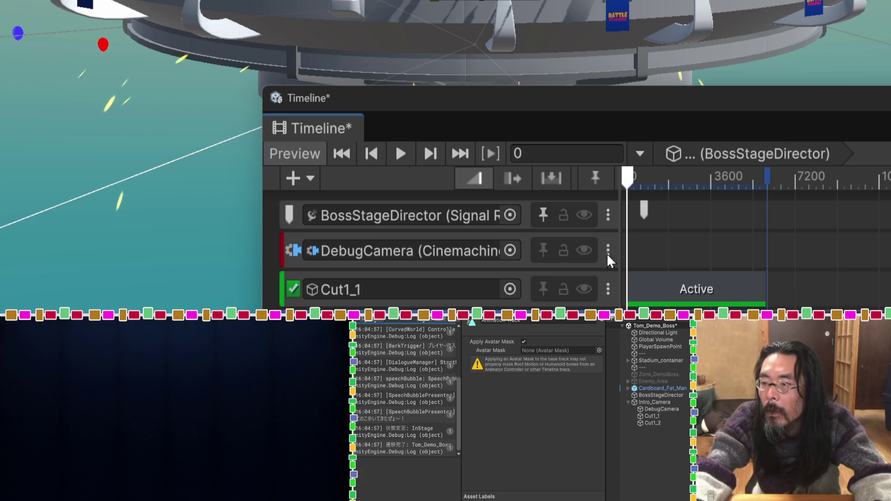
Step: Select Cut1_1, preview frame 1180, and raise the camera to Y 32.1
click(648, 416)
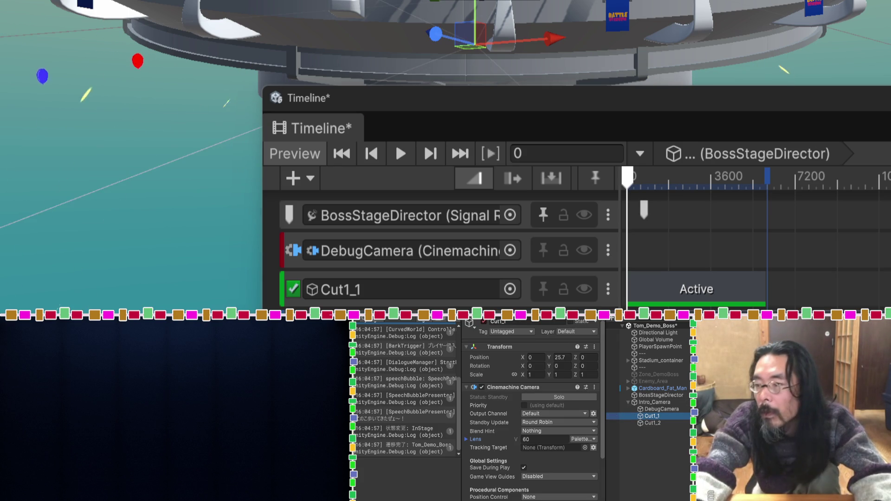
drag(771, 120, 776, 189)
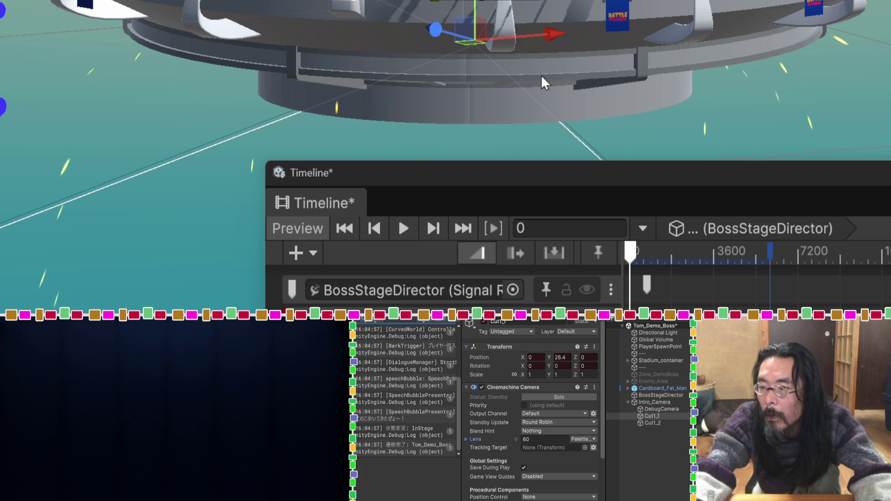
drag(657, 251, 656, 254)
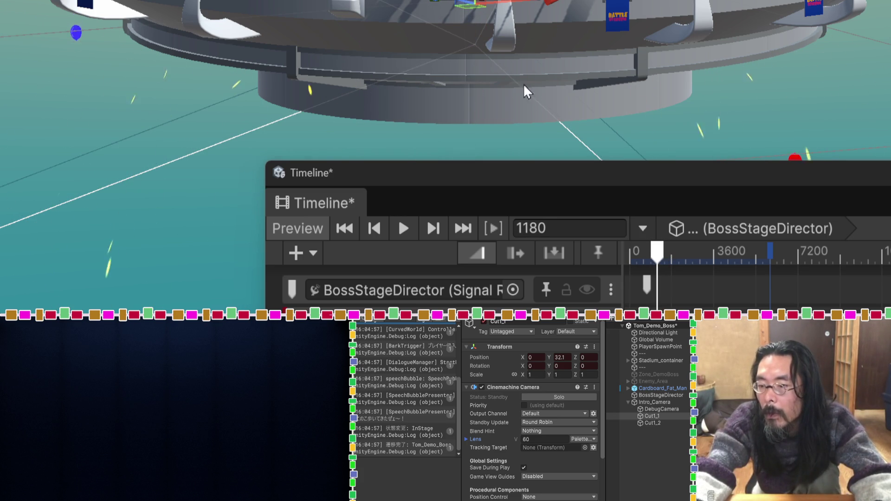
scroll(555, 42, down, 5)
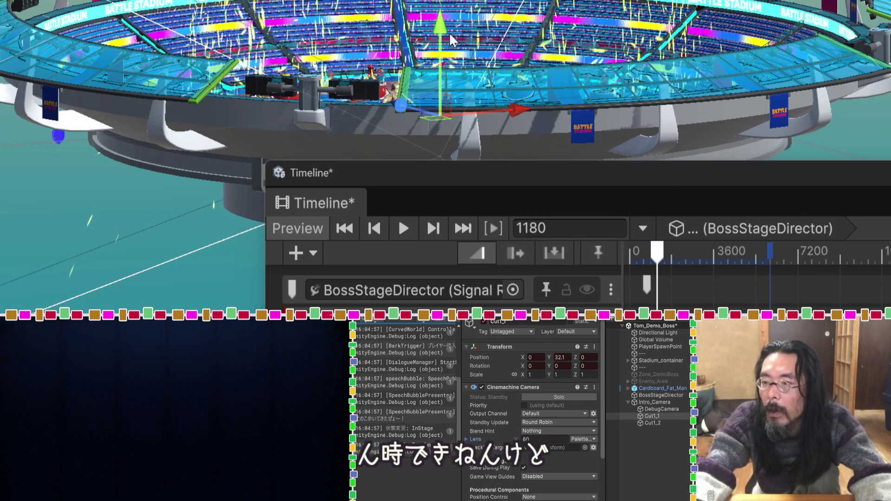
Step: Raise Cut1_1 to Y 44.2, inspect DebugCamera's Cinemachine Brain, and return to BossStageDirector at frame 448
drag(450, 40, 448, 2)
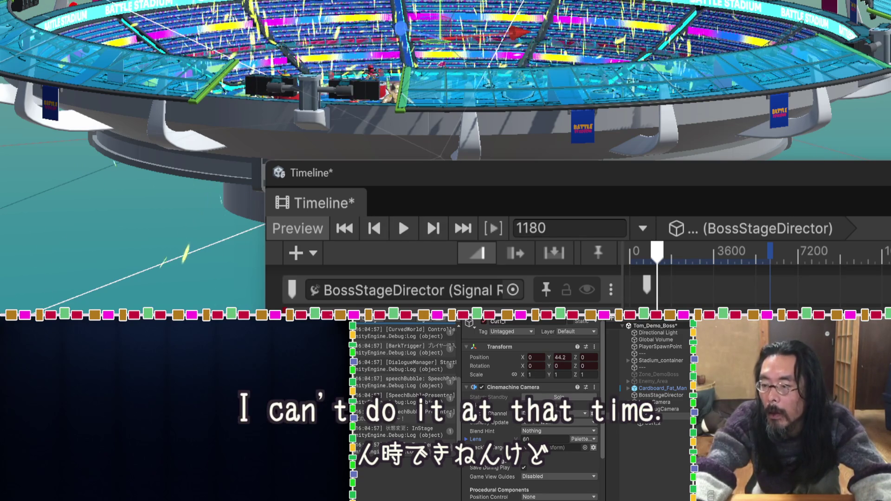
drag(656, 252, 641, 260)
click(663, 408)
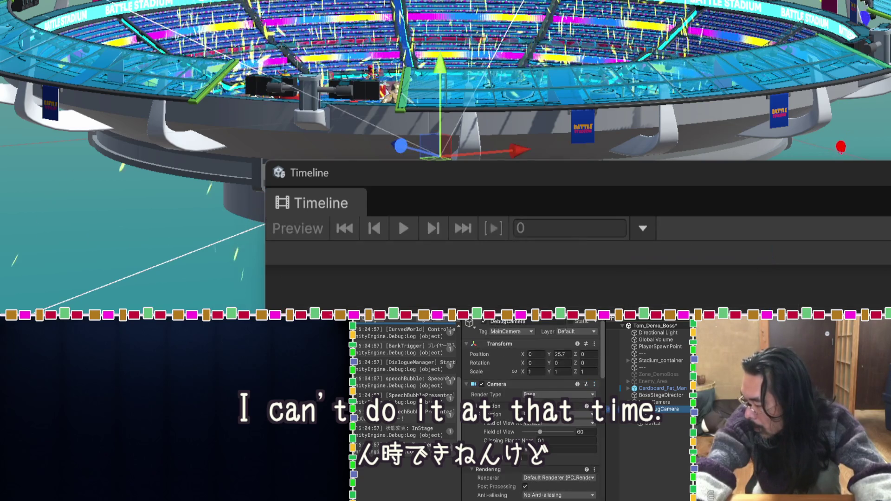
scroll(531, 408, down, 5)
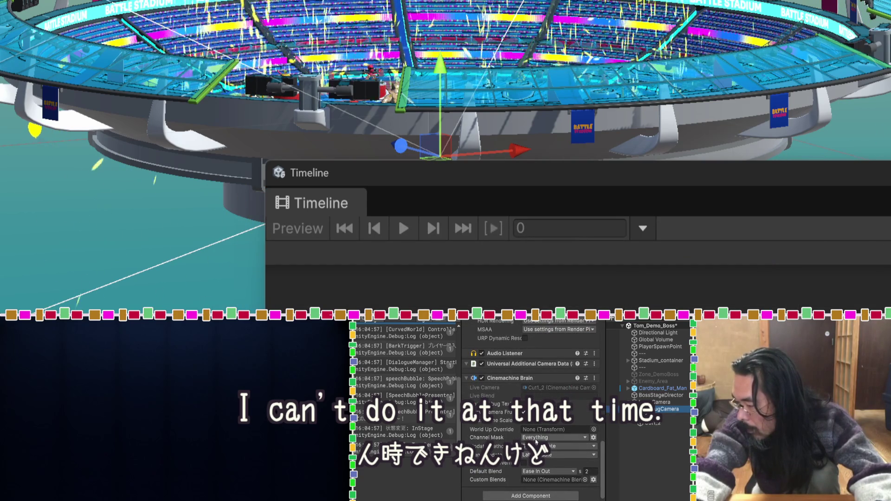
mouse_move(537, 440)
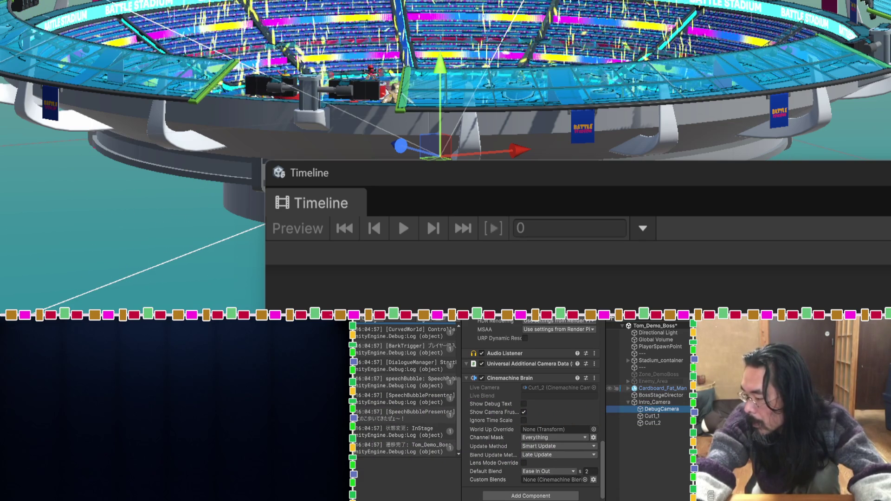
click(634, 396)
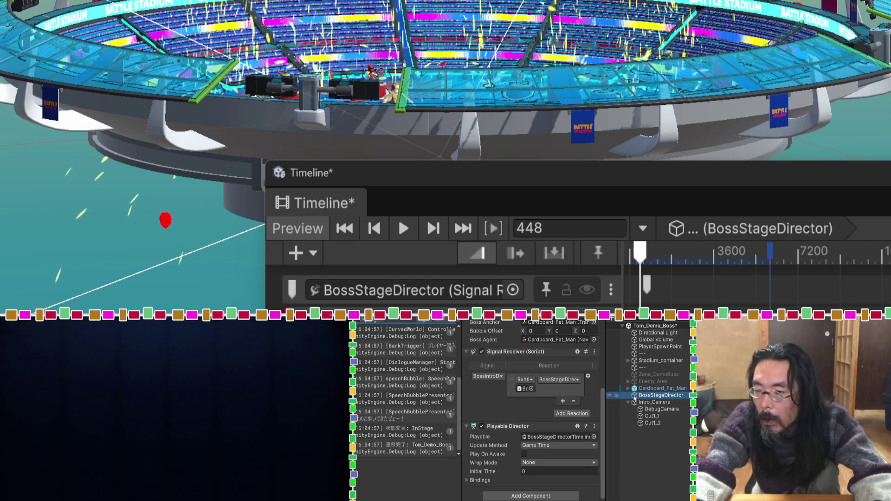
Step: Restore the Cut1 camera under Intro_Camera from the Undo History
ctrl+click(634, 395)
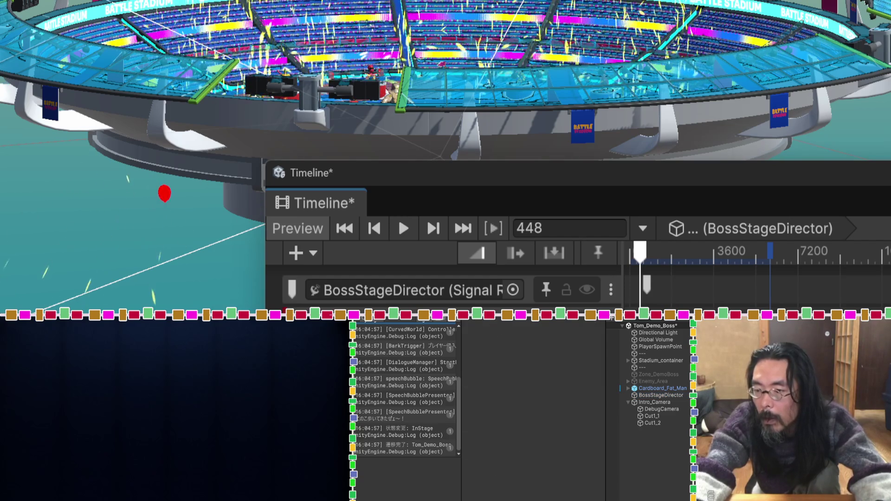
click(651, 415)
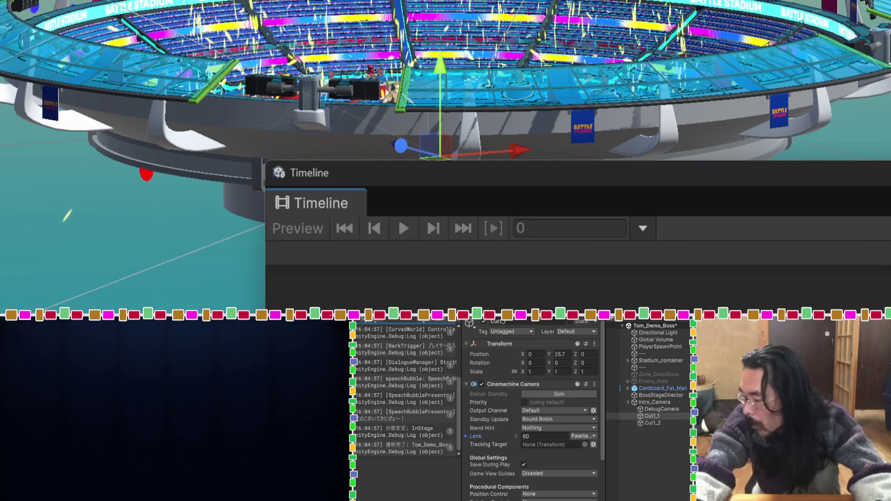
ctrl+click(652, 415)
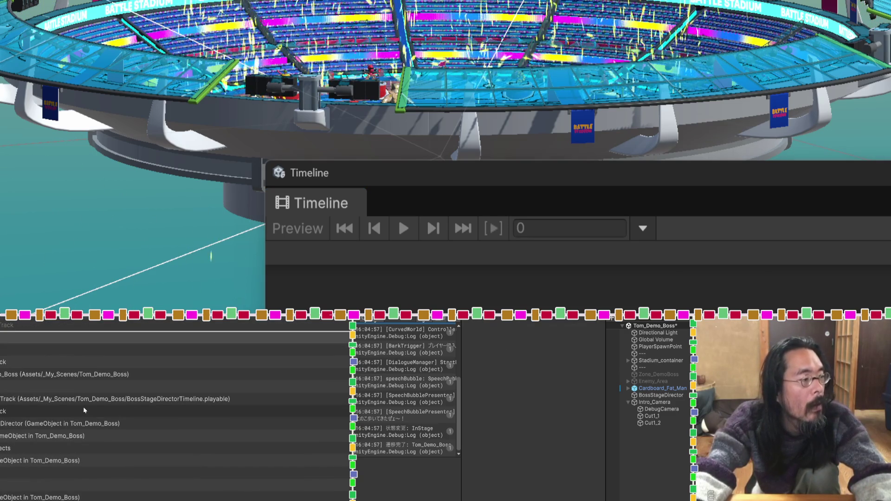
click(73, 474)
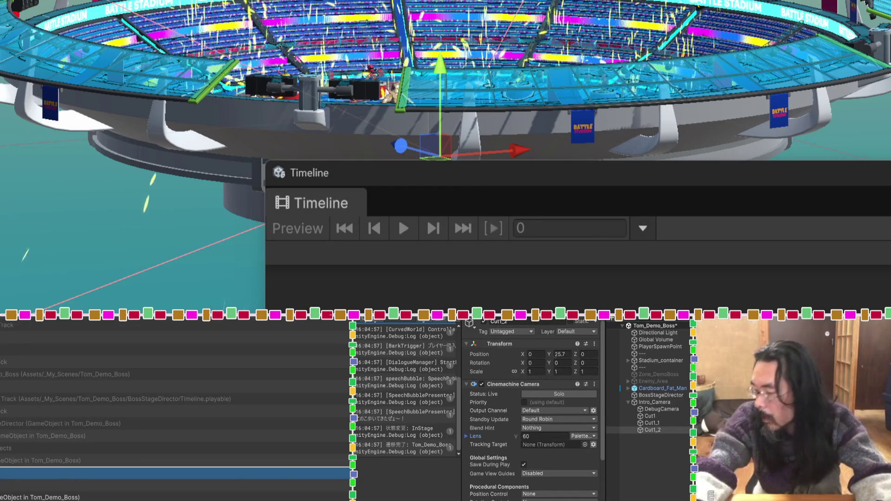
Step: Rewind the BossStageDirector timeline to frame 0 and play the cutscene preview
click(649, 409)
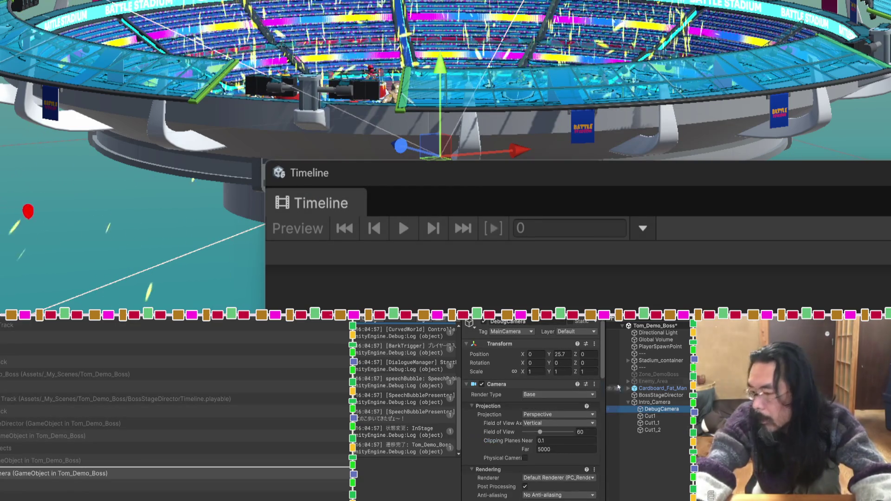
click(635, 395)
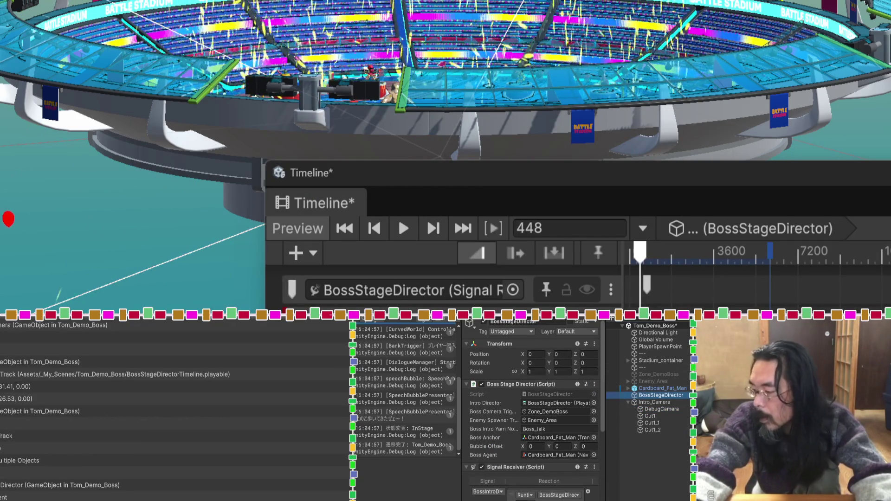
drag(656, 245, 643, 254)
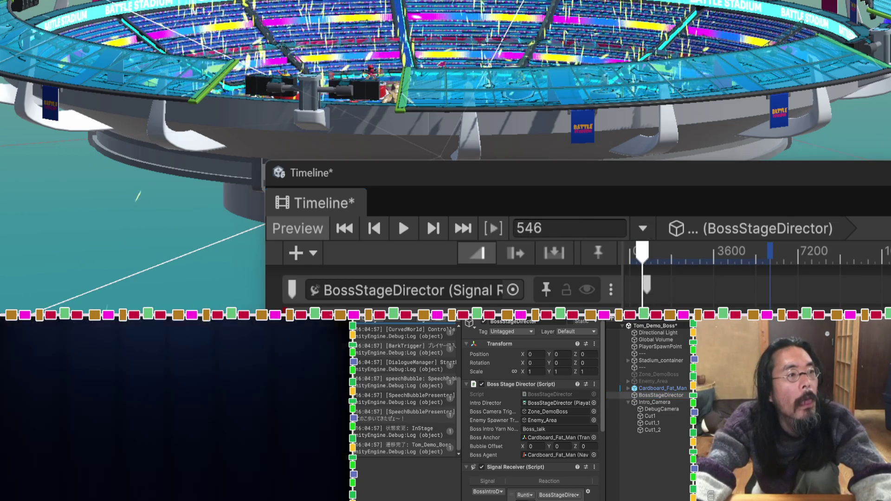
drag(643, 254, 629, 258)
click(403, 228)
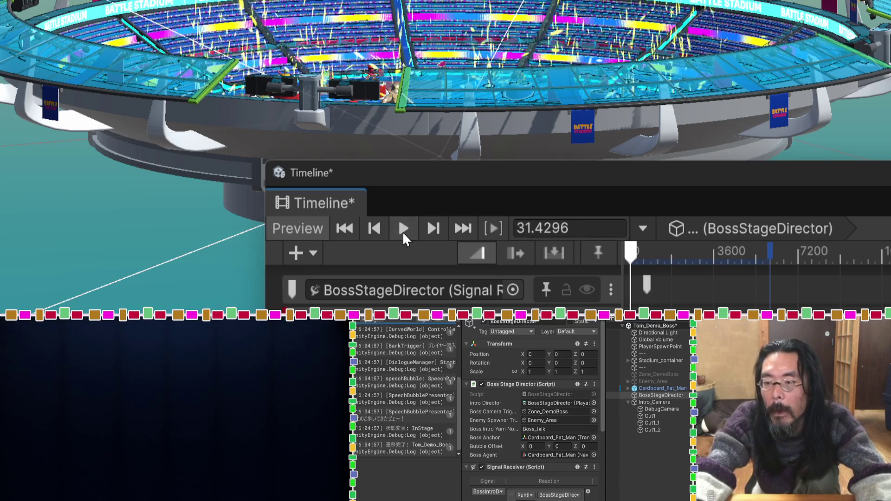
Step: Save the scene, then select DebugCamera to review its settings
key(ctrl+s)
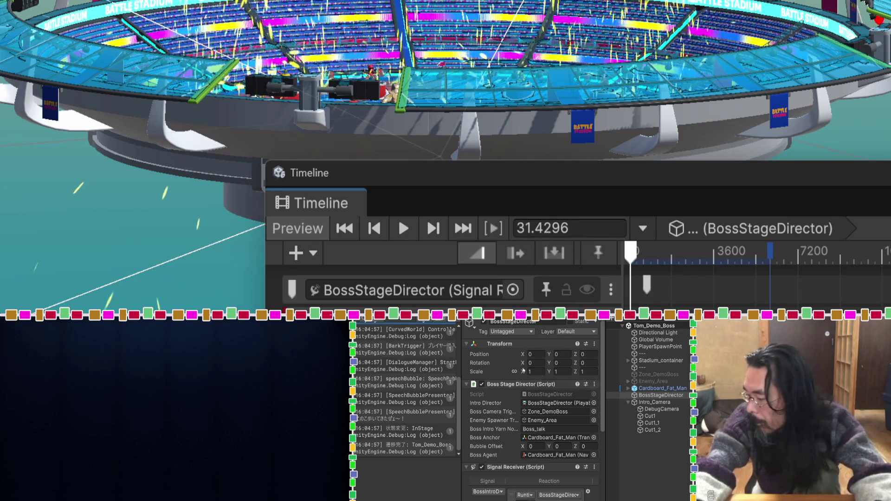
scroll(499, 431, down, 3)
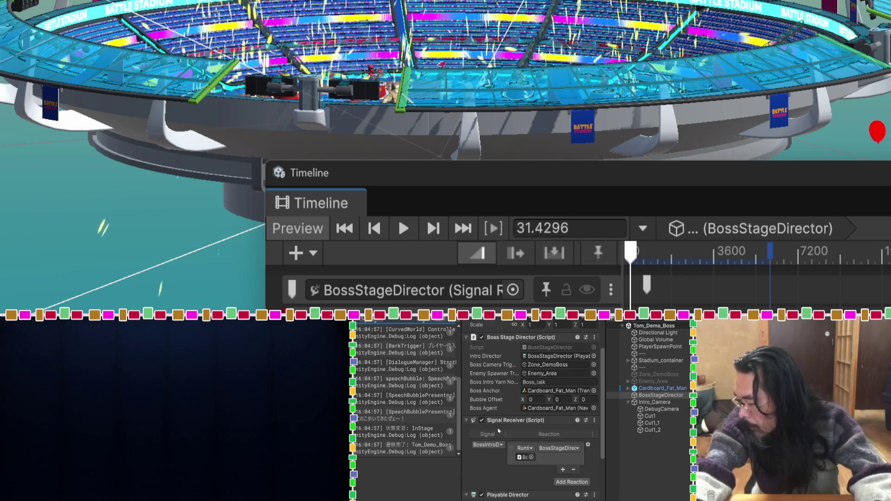
scroll(498, 431, down, 3)
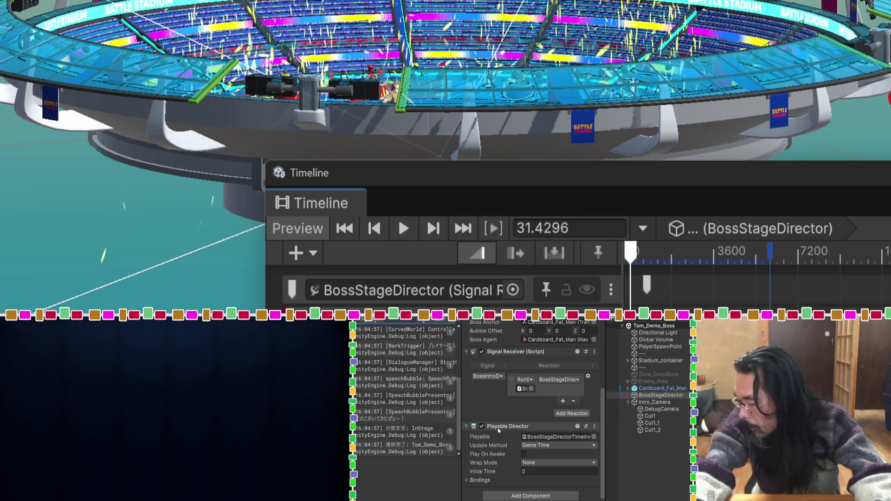
click(645, 411)
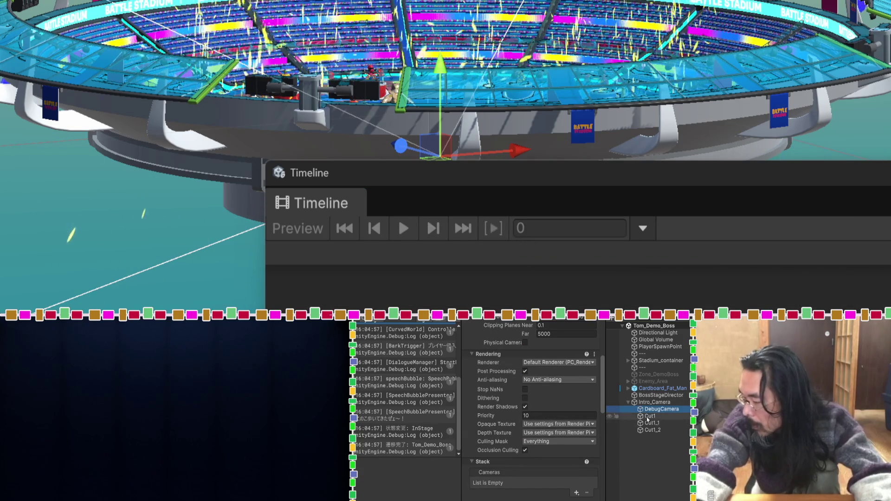
click(648, 416)
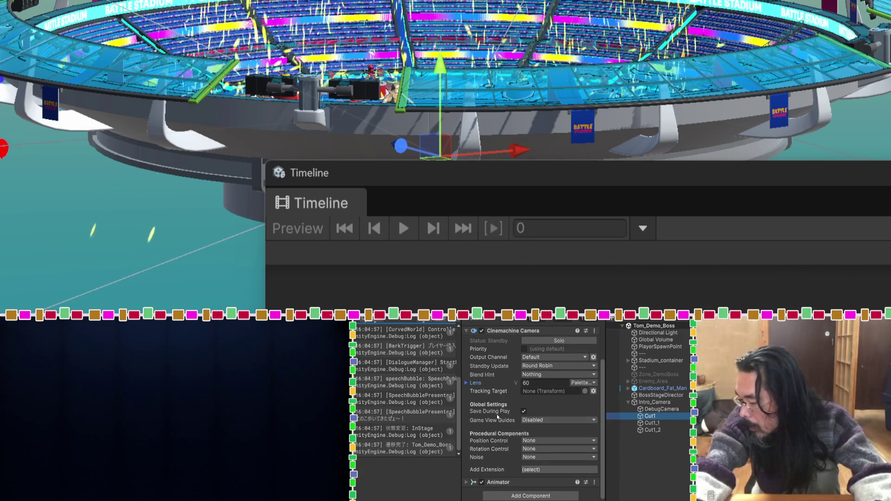
click(653, 395)
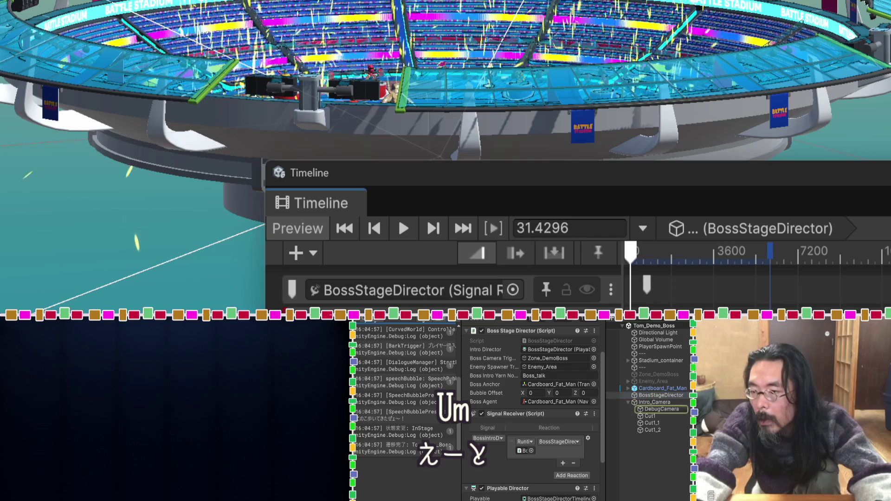
scroll(471, 426, down, 3)
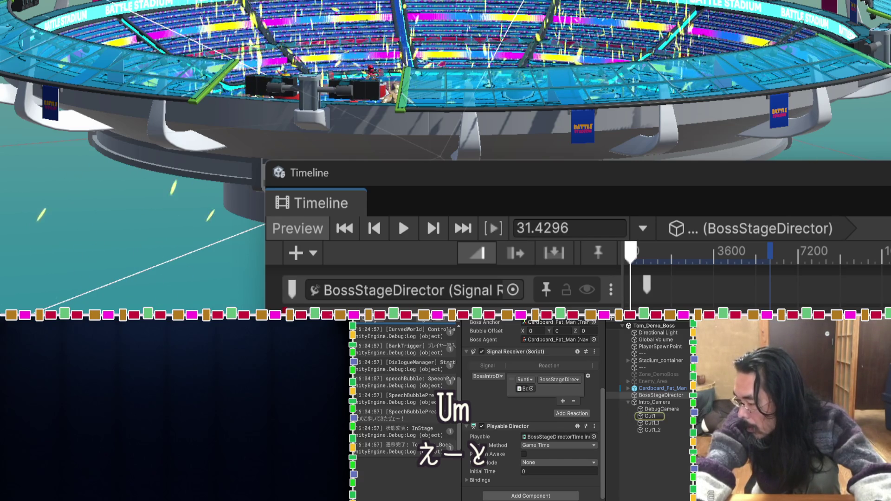
click(661, 409)
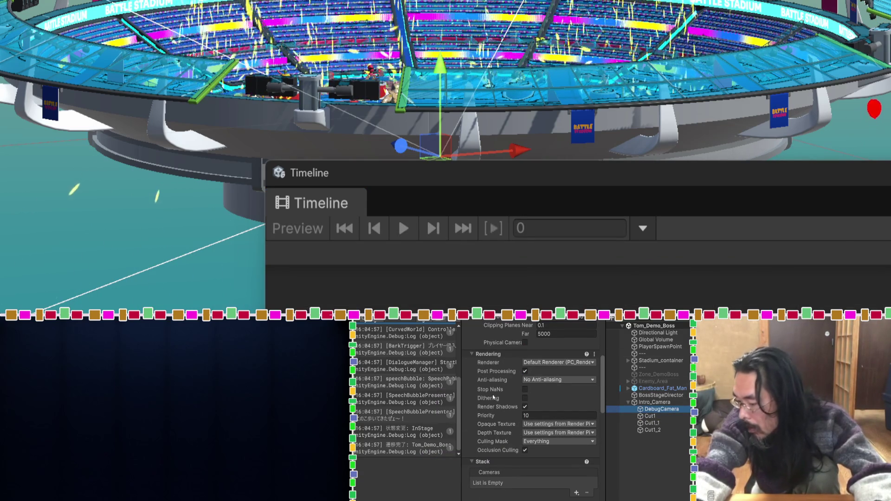
scroll(492, 393, down, 6)
scroll(491, 392, down, 3)
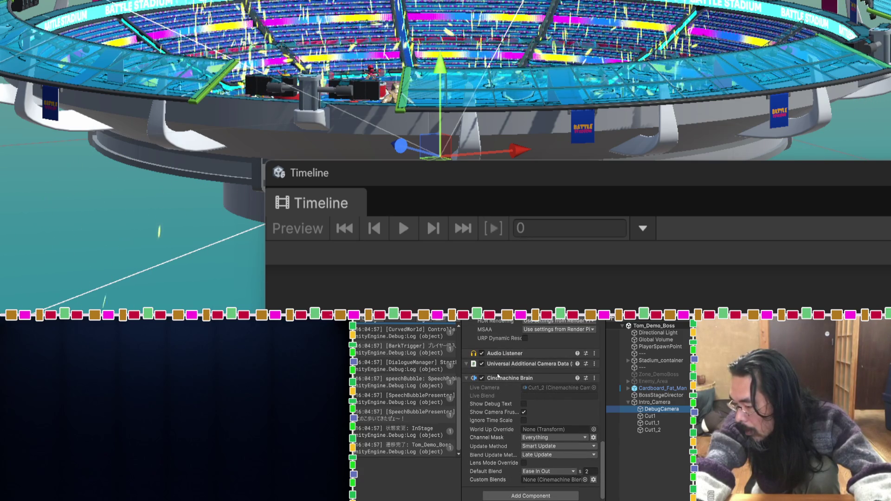
scroll(499, 375, up, 5)
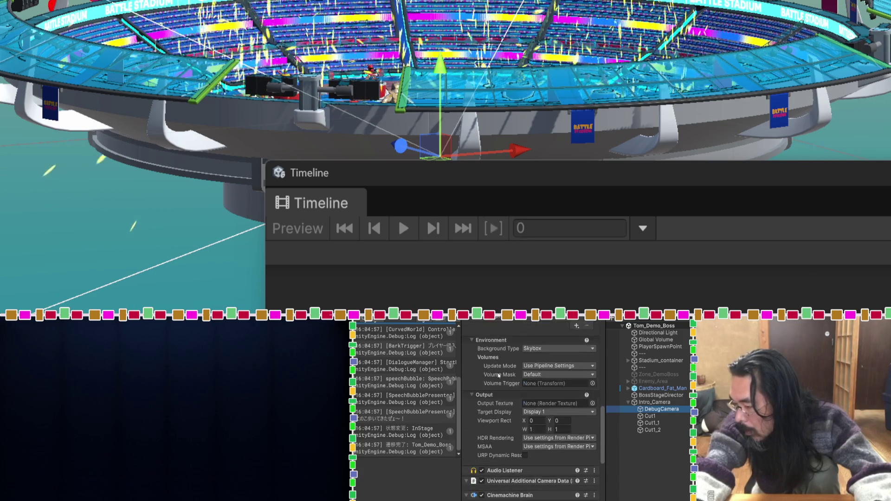
scroll(498, 375, up, 6)
scroll(498, 375, up, 5)
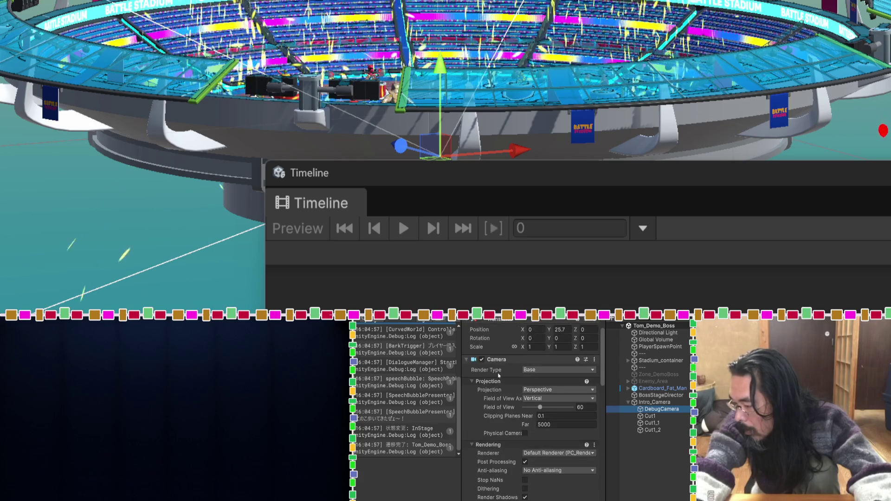
scroll(499, 375, up, 1)
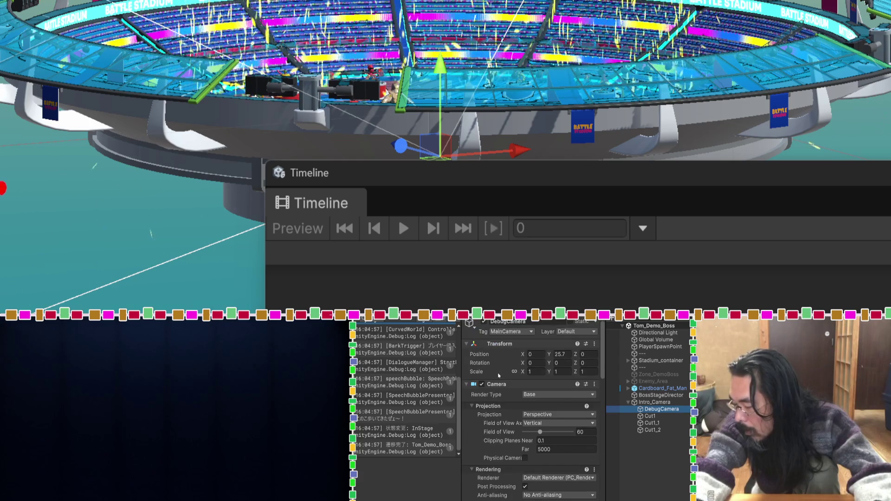
click(661, 416)
click(661, 430)
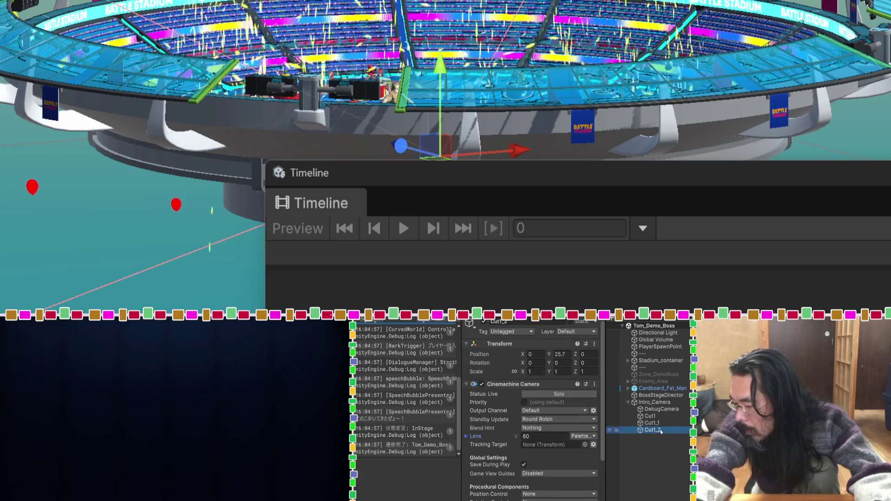
click(660, 423)
click(660, 416)
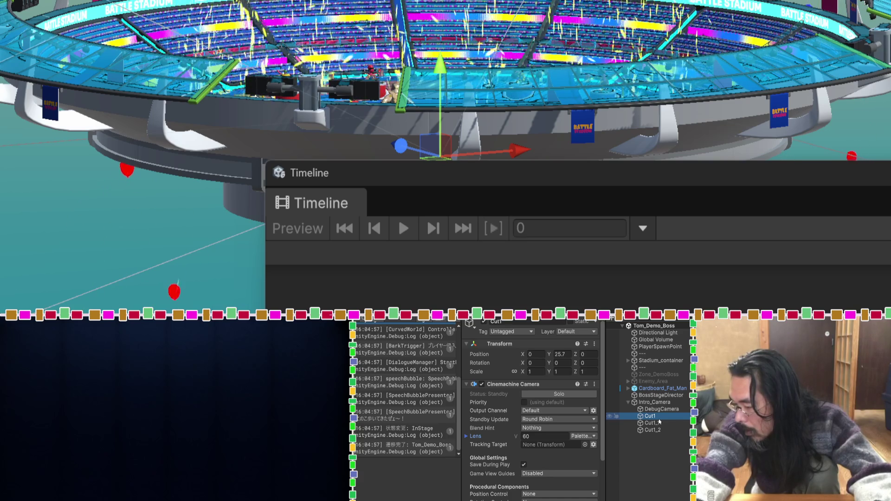
key(Down)
key(Down)
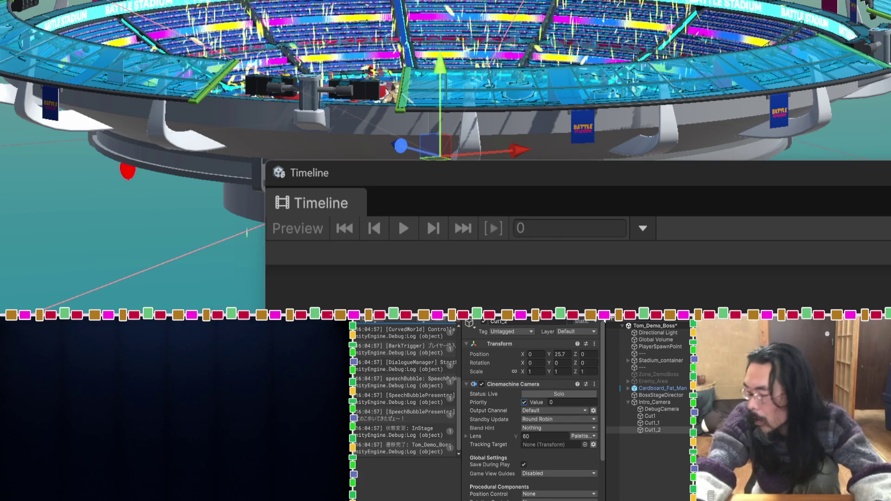
Step: Scrub the BossStageDirector timeline forward and check Cut1_2's Priority of 0
click(617, 395)
mouse_move(640, 252)
mouse_down()
mouse_move(633, 254)
mouse_move(641, 255)
mouse_up()
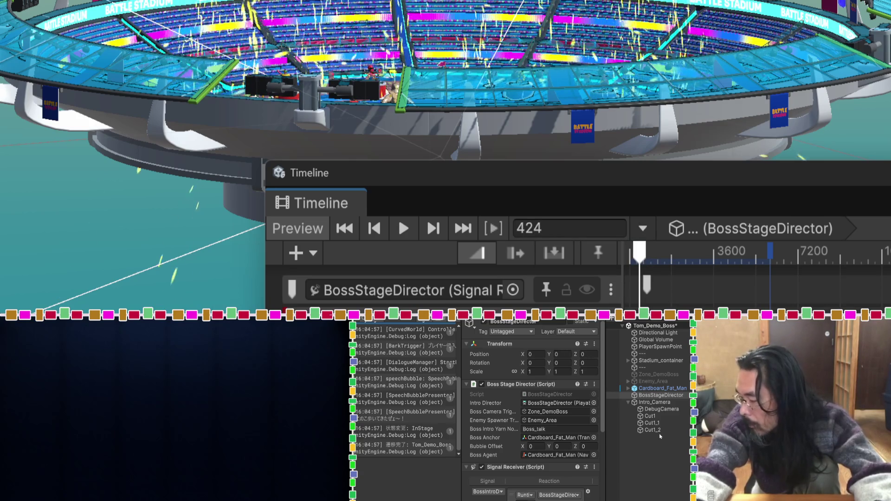
click(654, 430)
Step: Select Cut1_1 and expand its Animator, which has no controller assigned
click(654, 423)
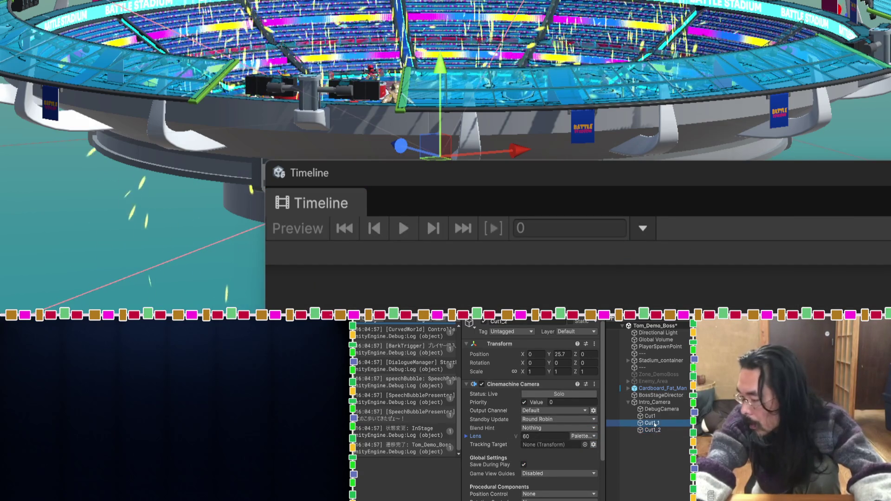
scroll(497, 410, down, 3)
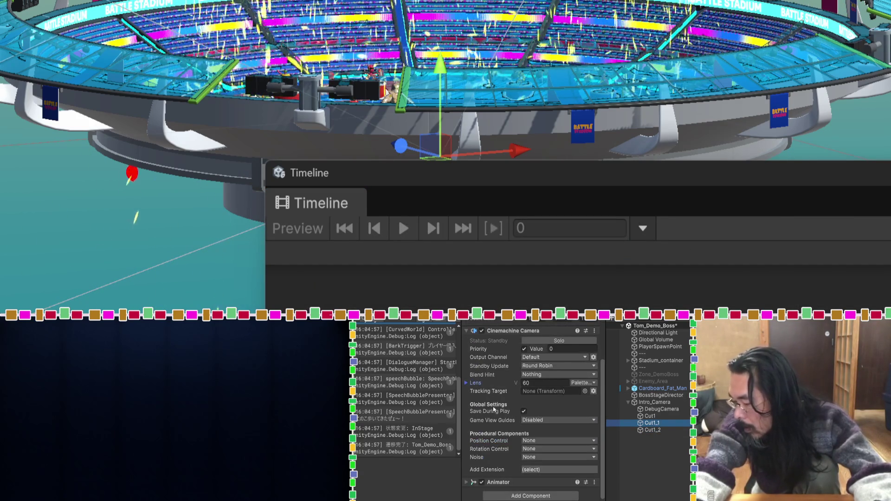
click(465, 483)
scroll(485, 453, down, 5)
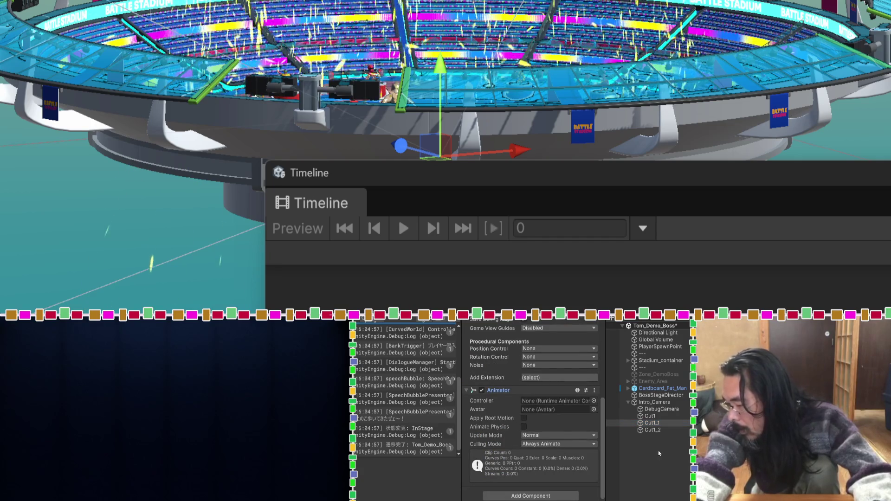
click(649, 415)
click(652, 422)
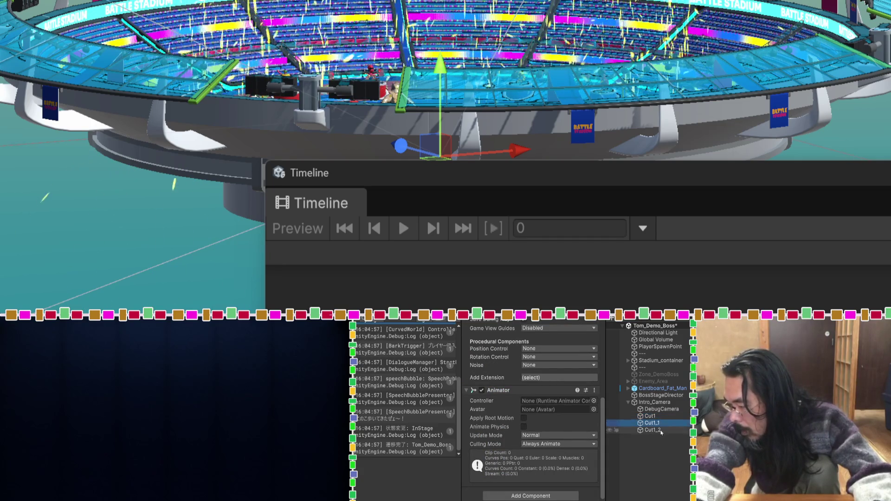
Step: Open Cut1's Animator Controller picker, cancel without choosing, and rewind BossStageDirector's timeline to 0
click(657, 416)
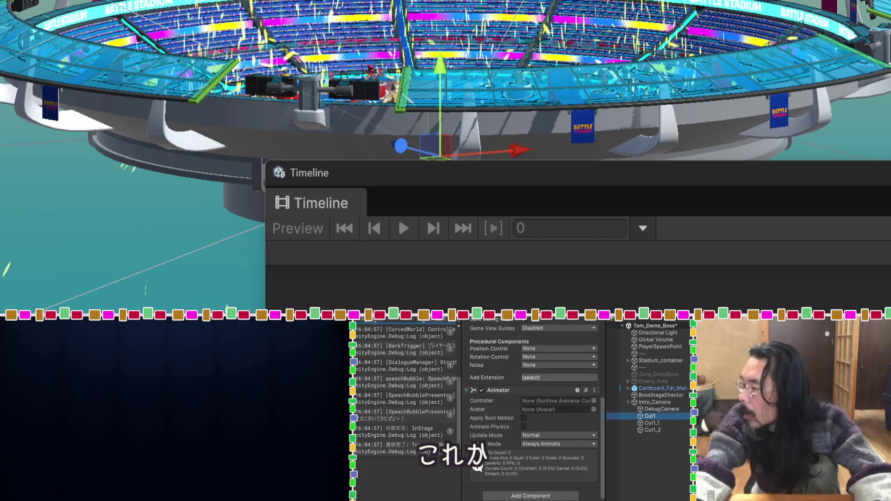
click(593, 401)
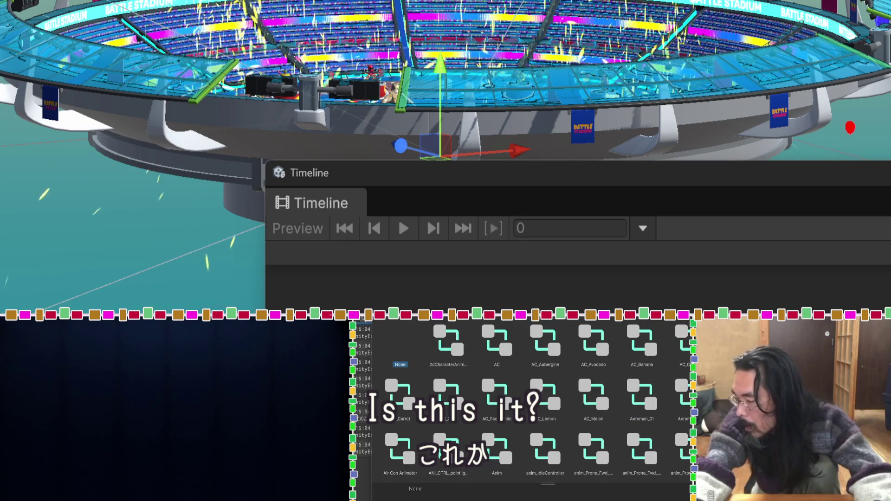
key(Escape)
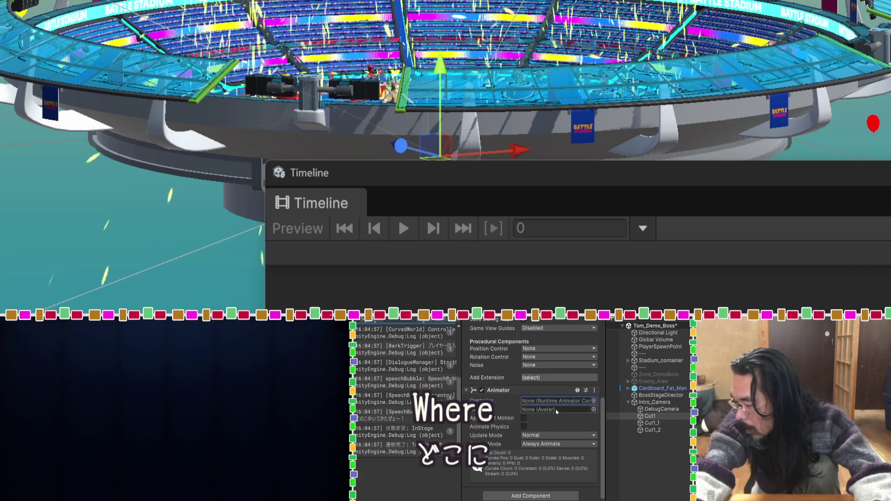
click(649, 395)
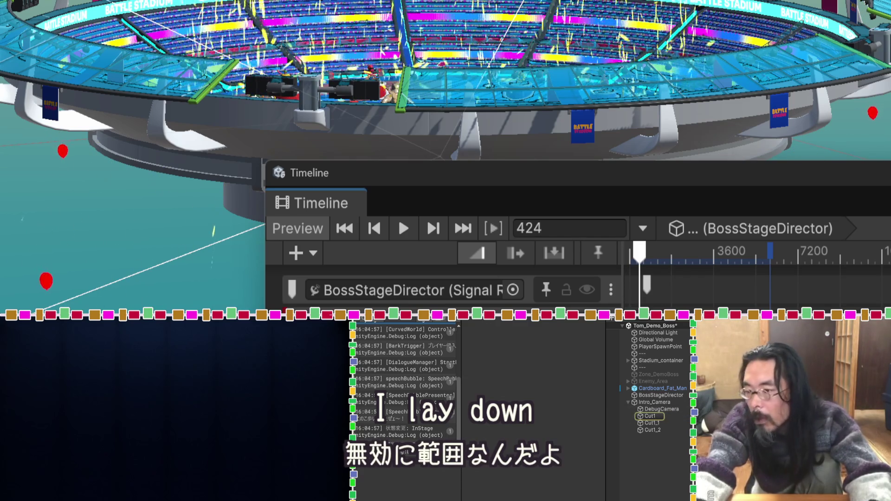
mouse_move(652, 260)
mouse_down()
mouse_move(657, 255)
mouse_move(627, 254)
mouse_up()
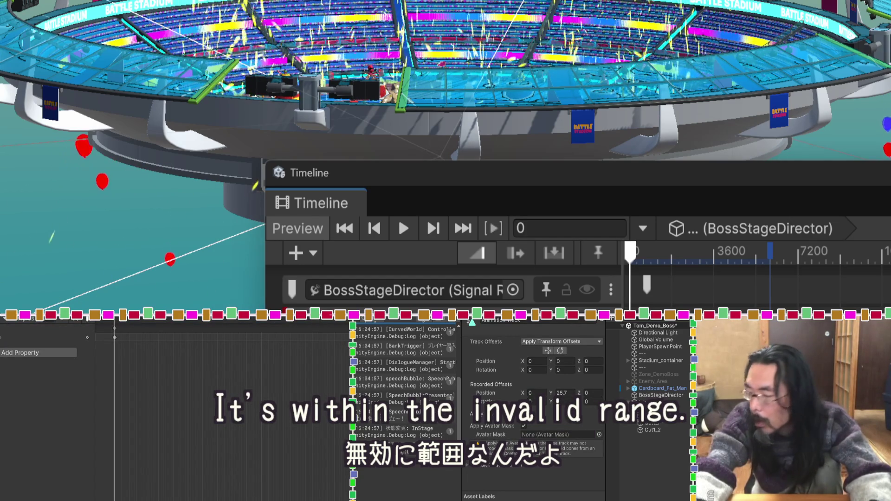
Step: Review the Cut1, BossStageDirector and DebugCamera settings in the Inspector
click(649, 422)
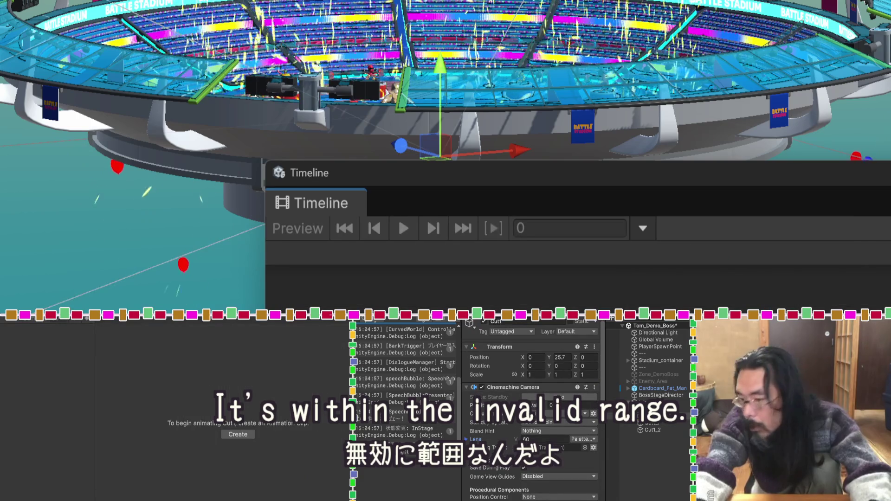
click(636, 395)
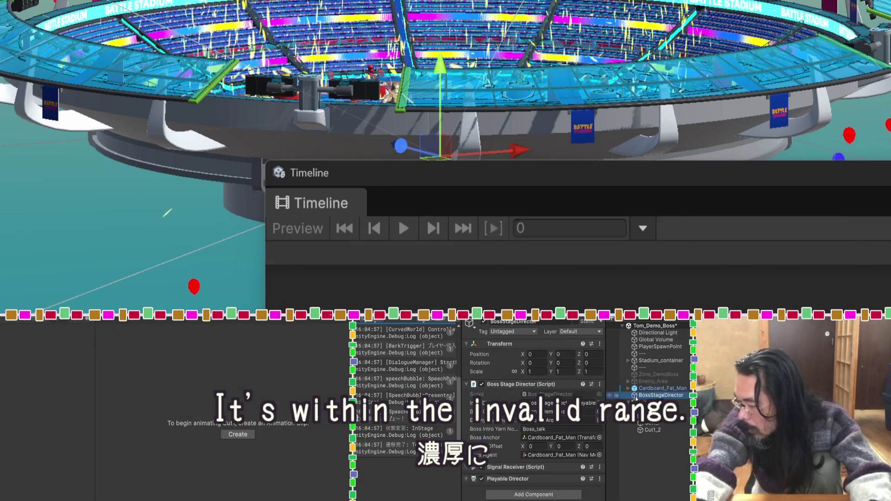
scroll(497, 410, down, 5)
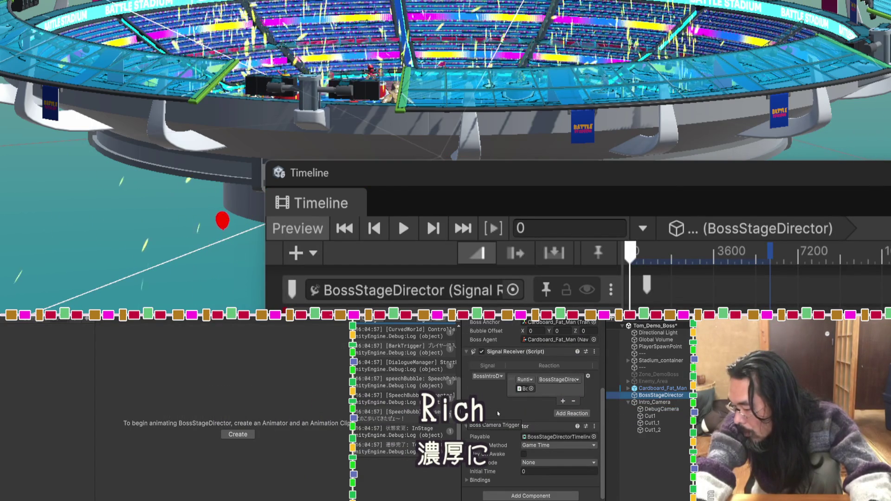
click(641, 410)
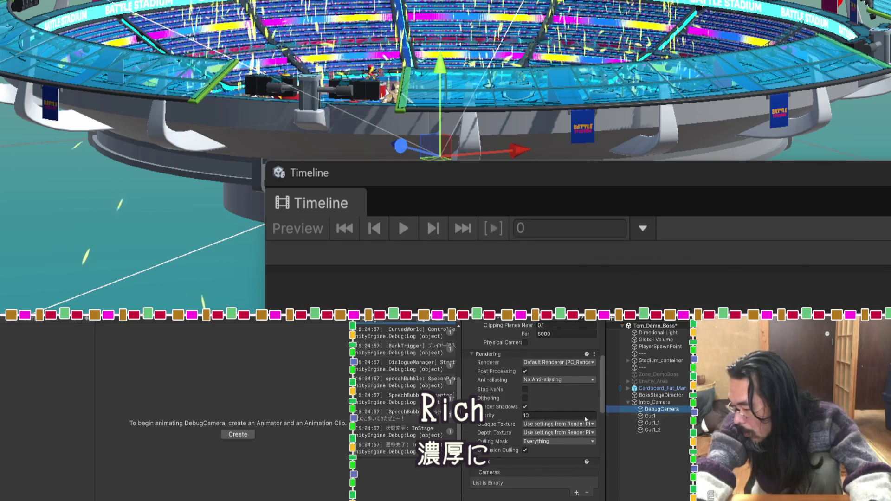
scroll(533, 418, down, 5)
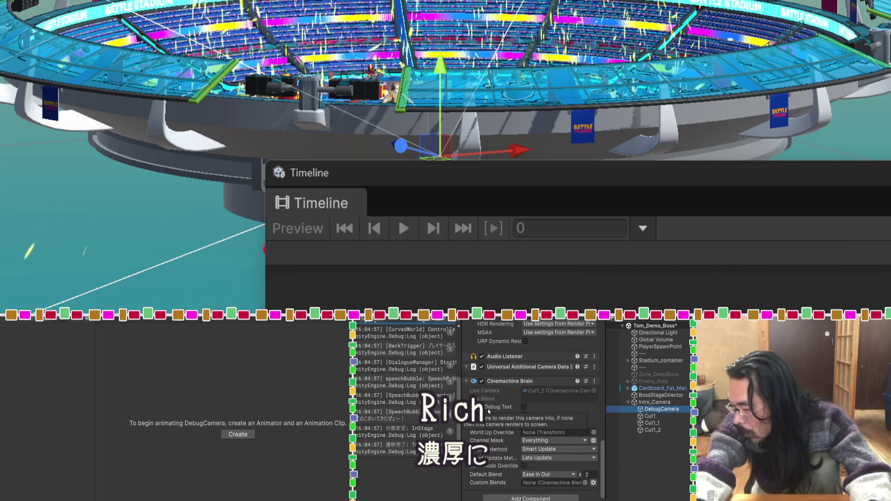
Step: Check an activation clip's timing, then select Cut1_2 at Y 25.7 with no animation clip
click(652, 430)
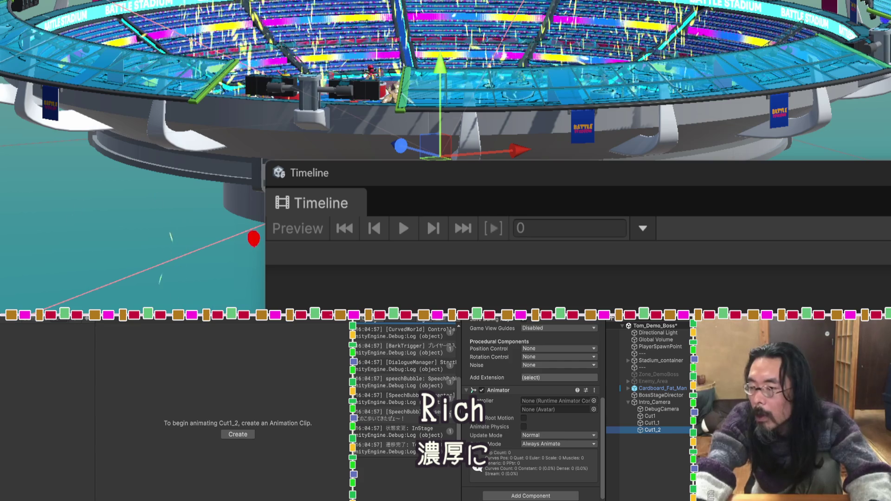
click(640, 395)
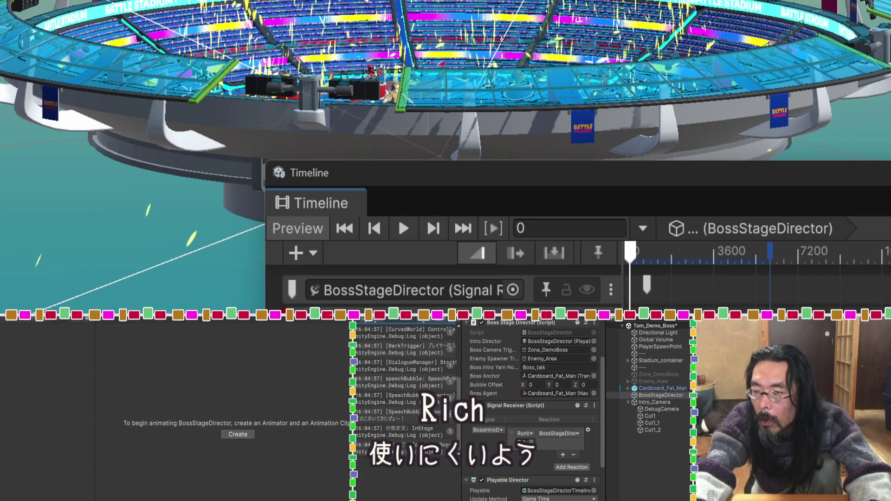
click(618, 438)
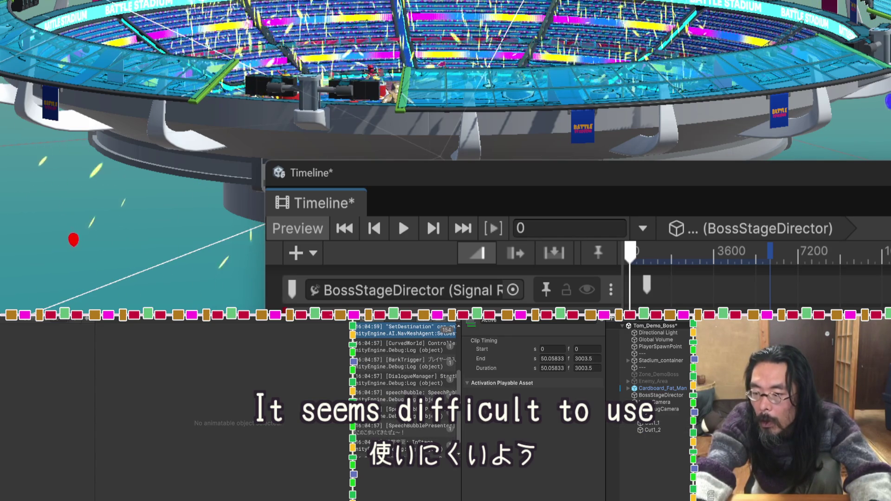
click(647, 431)
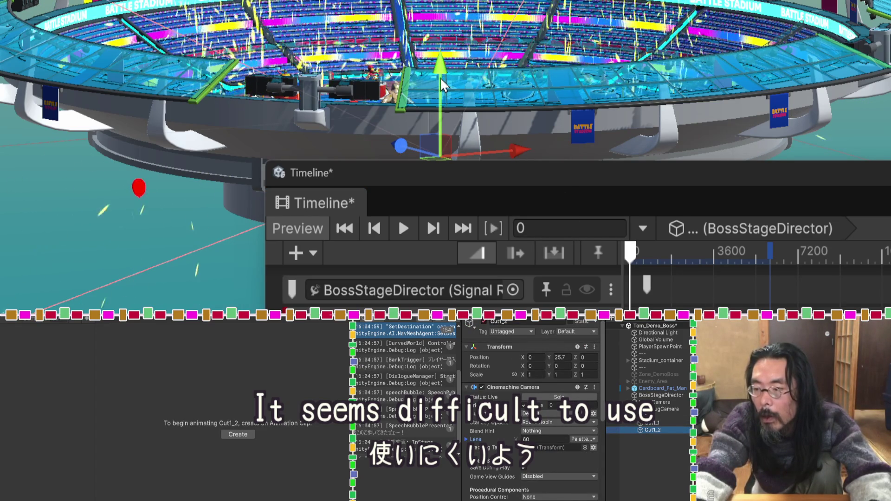
Step: Lift Cut1_2 to about Y 30.8, show the Game view, and scrub the preview back to frame 521
drag(439, 77, 439, 67)
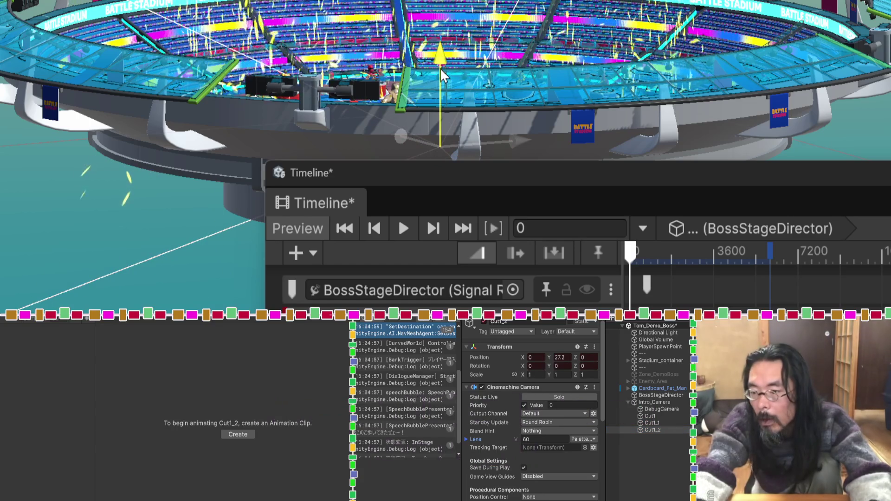
drag(632, 253, 649, 253)
drag(444, 55, 444, 20)
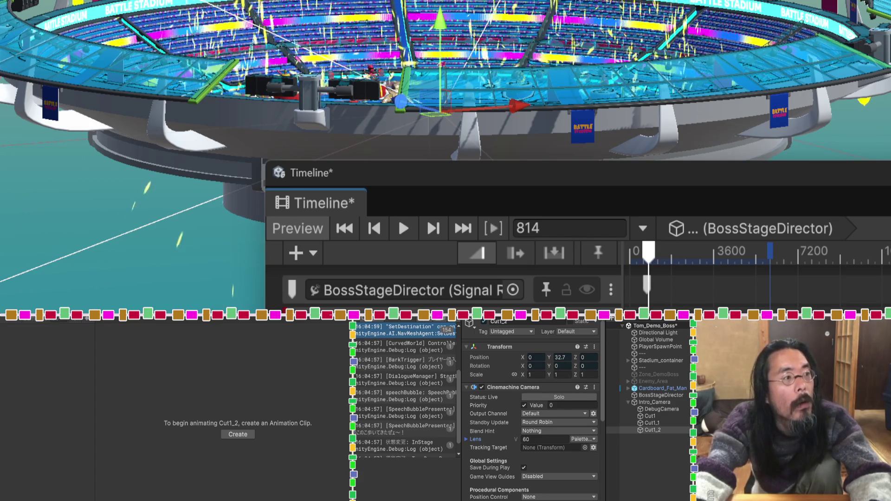
key(ctrl+2)
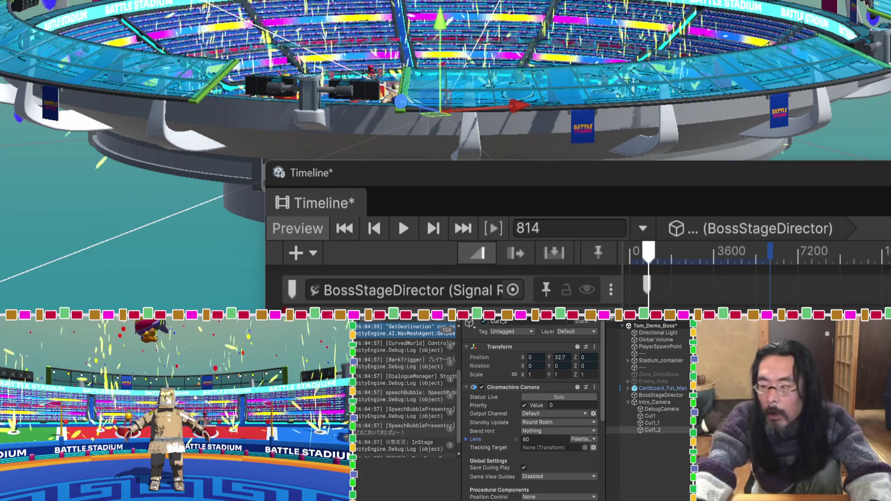
drag(656, 255, 640, 260)
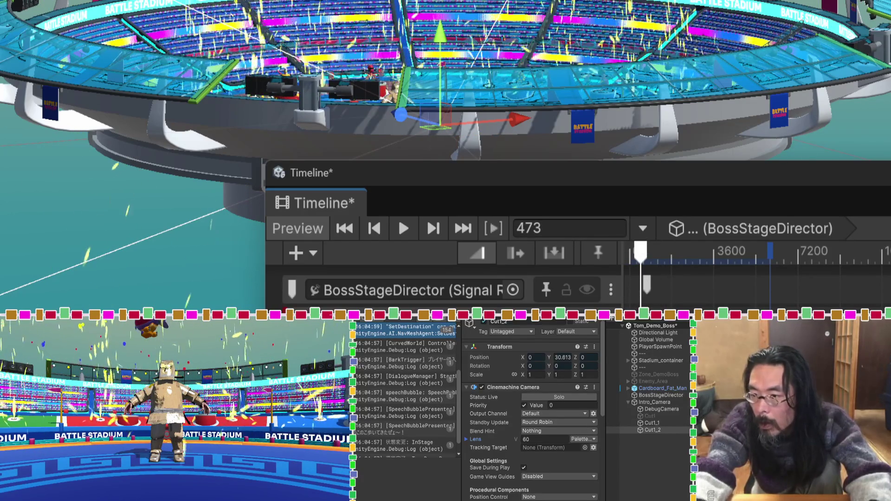
Step: Inspect the Animation track's offset settings and the Activation clip's timing without changing them
click(395, 324)
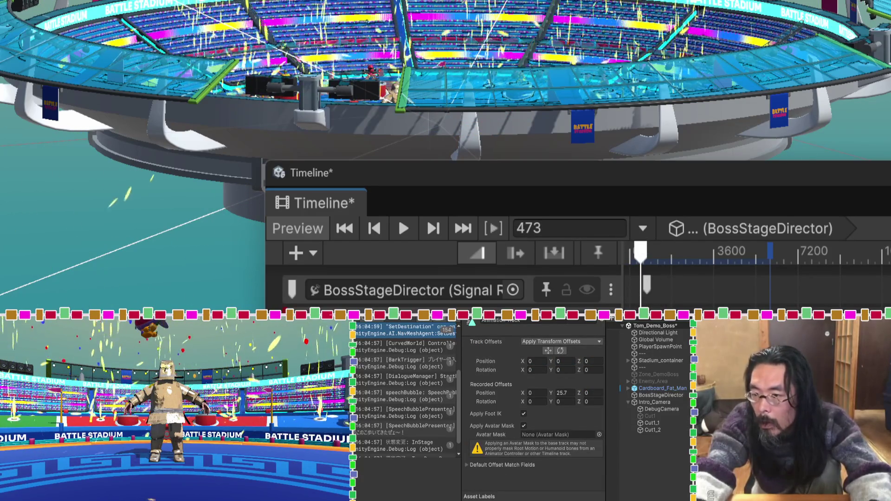
click(760, 325)
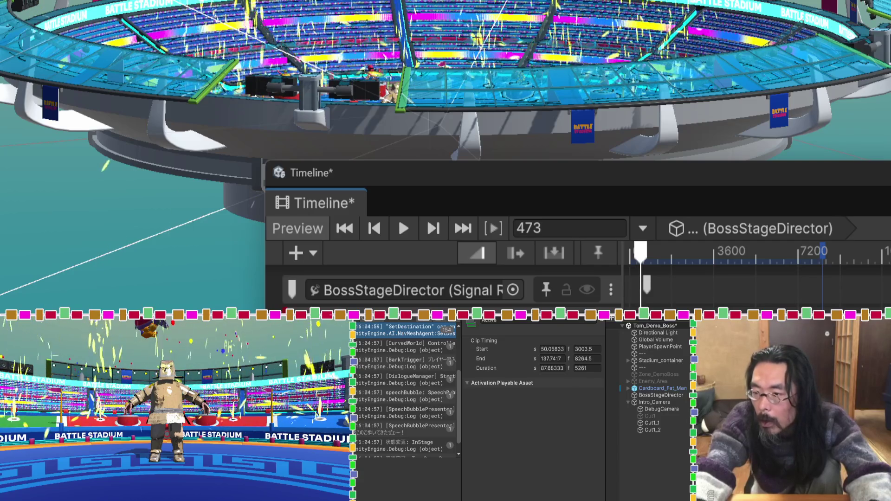
click(394, 324)
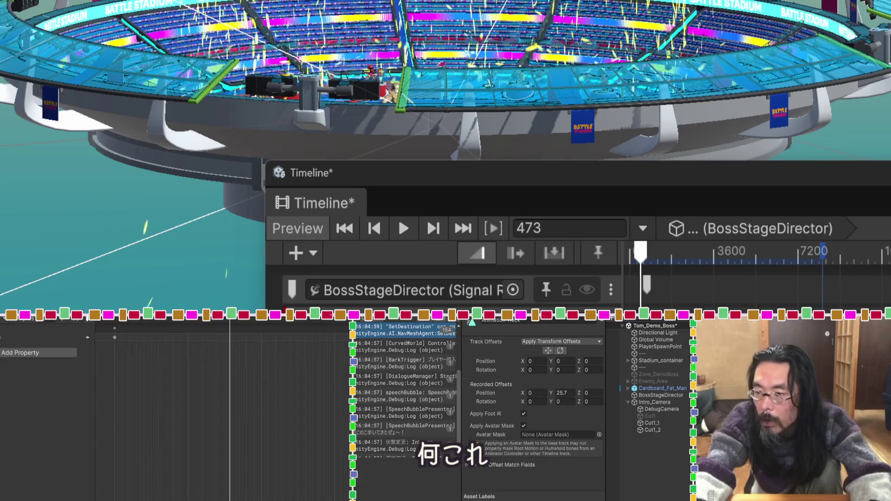
right_click(616, 106)
key(Escape)
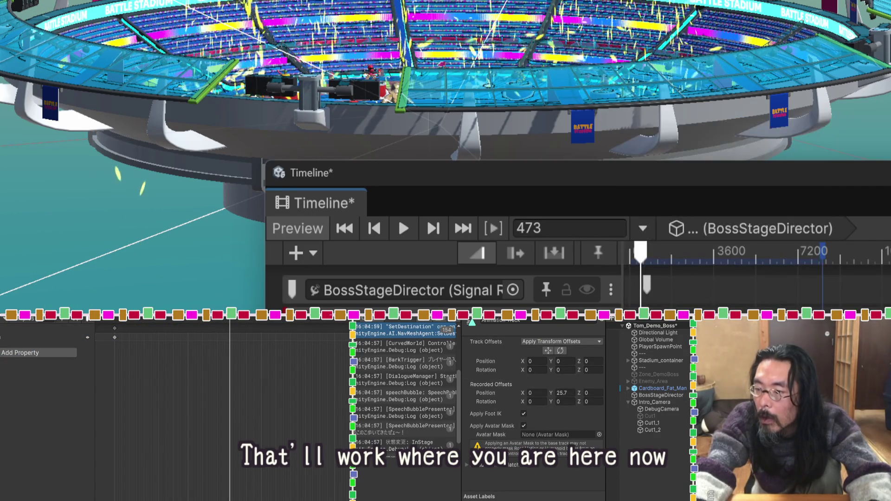
scroll(761, 252, down, 1)
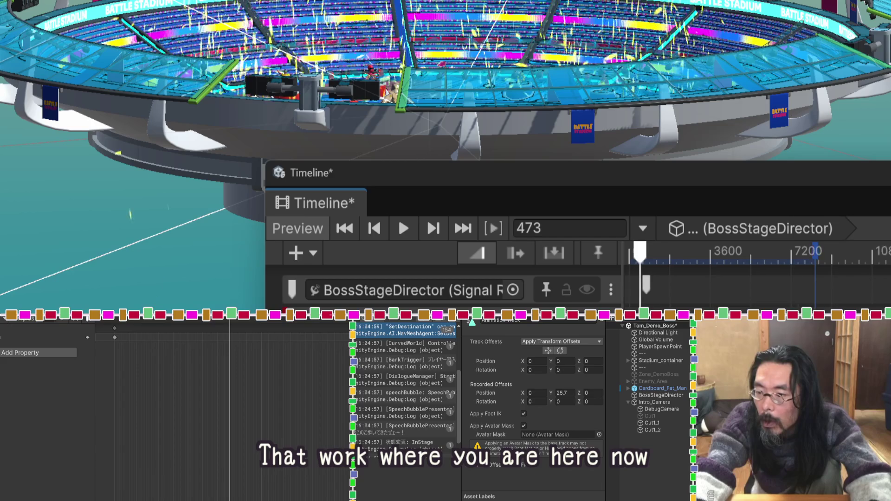
scroll(760, 253, up, 1)
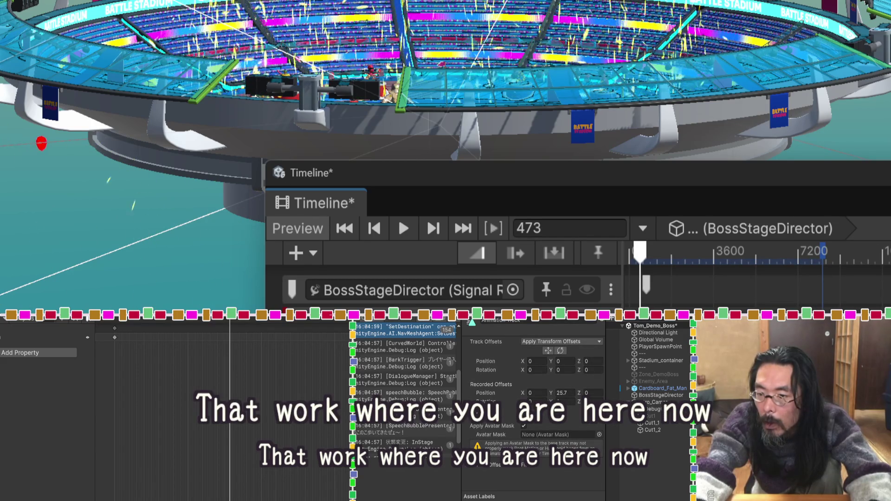
Step: Scrub the preview around frame 589, check Cut1_2, then return to BossStageDirector's tracks
drag(682, 252, 632, 257)
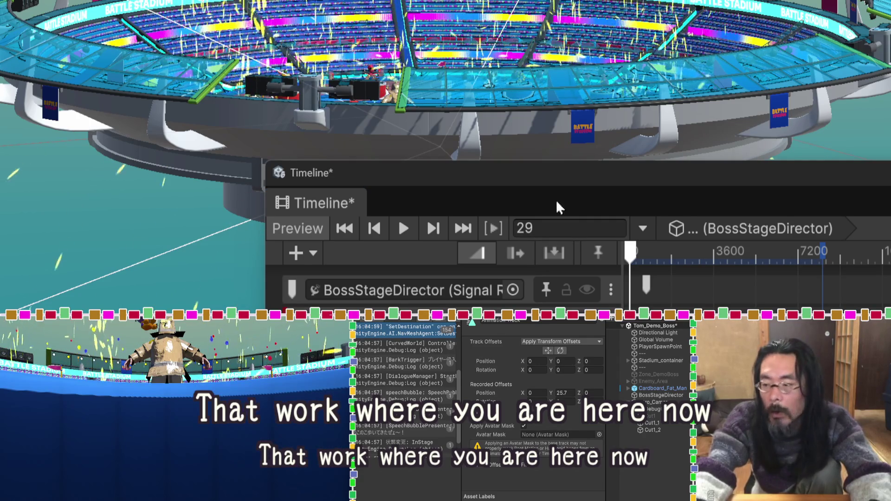
click(640, 260)
mouse_move(640, 261)
mouse_down()
mouse_move(648, 260)
mouse_move(631, 260)
mouse_up()
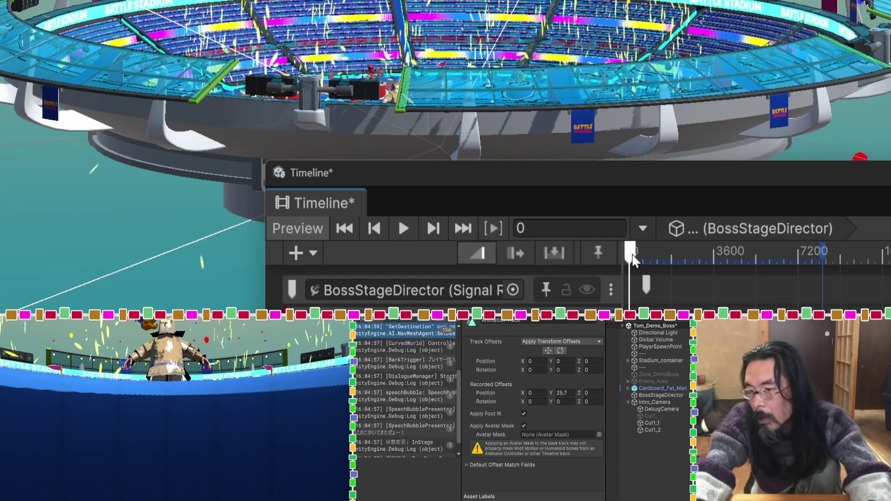
click(644, 431)
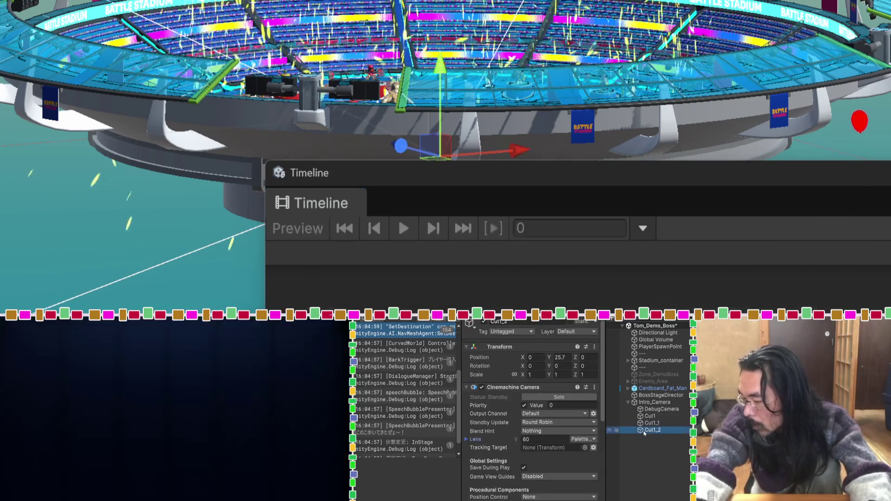
scroll(491, 404, down, 5)
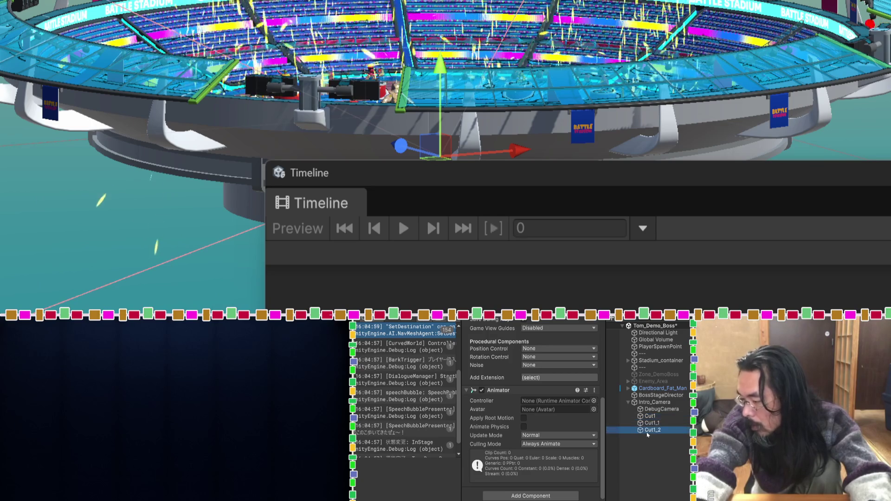
click(660, 395)
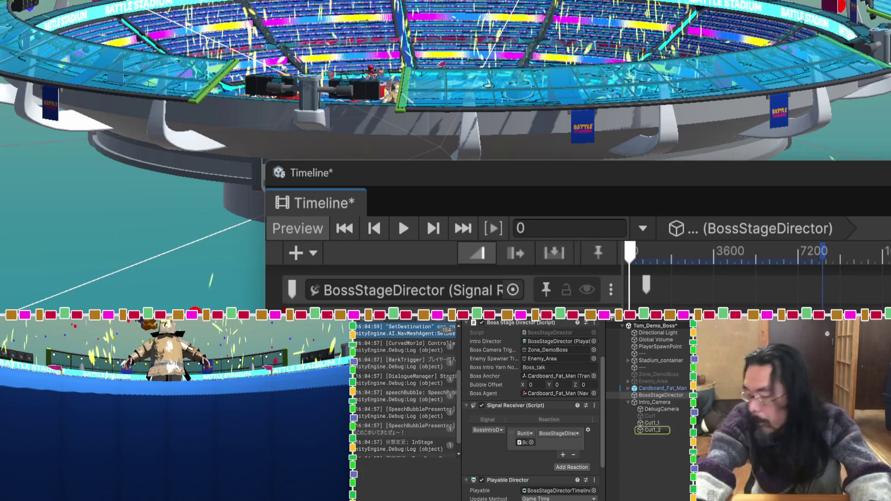
Step: Preview Cut1_2 to frame 154.9896, raise it to frame more stadium, and move the Timeline up-left
click(652, 424)
click(654, 429)
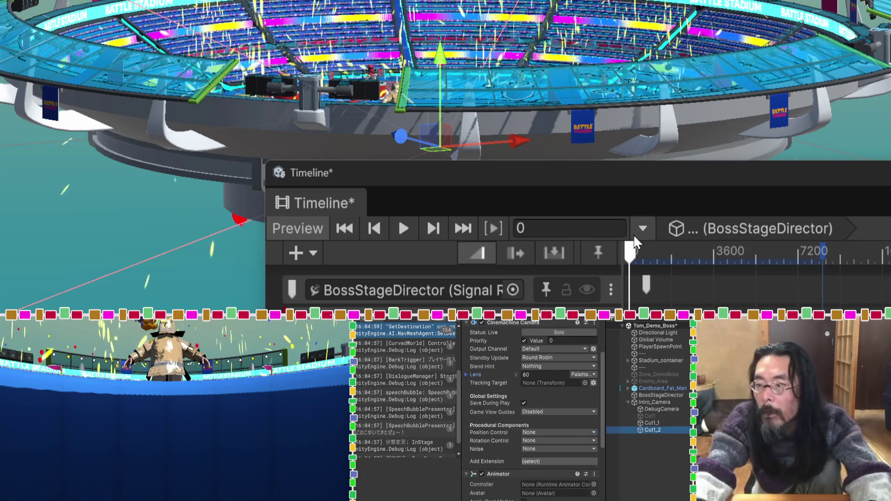
click(435, 61)
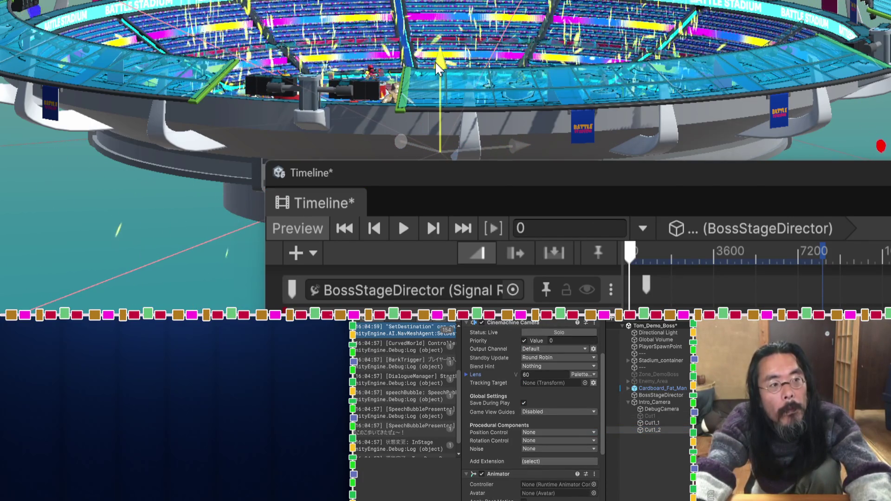
click(404, 229)
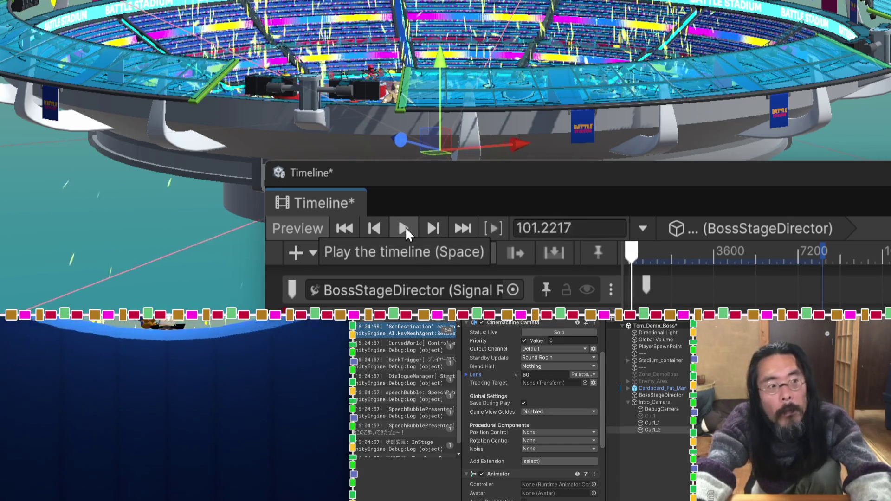
click(405, 227)
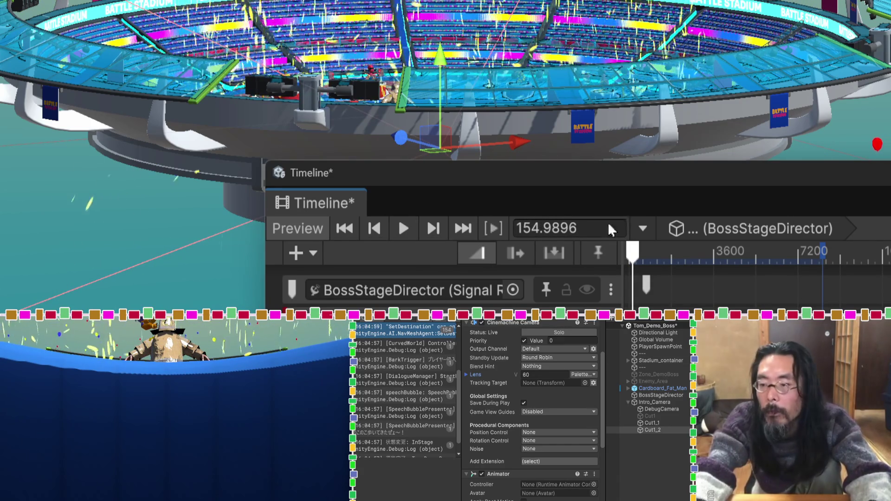
drag(434, 59, 441, 49)
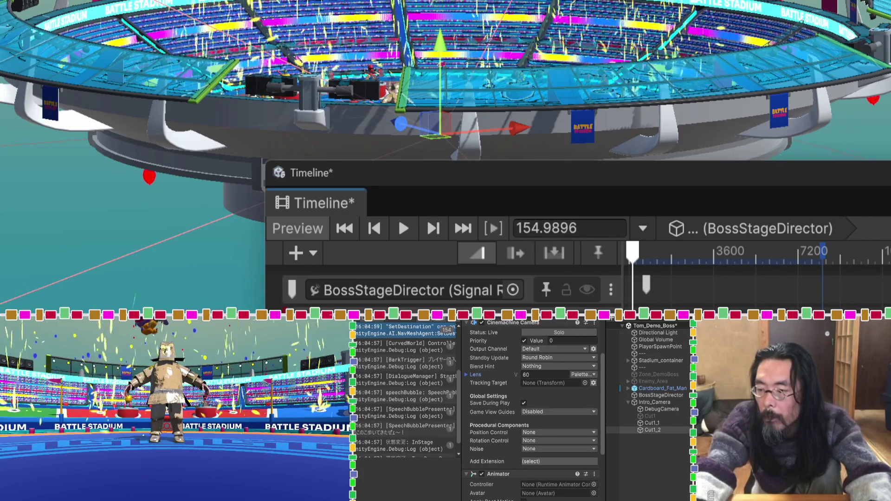
drag(645, 193, 603, 62)
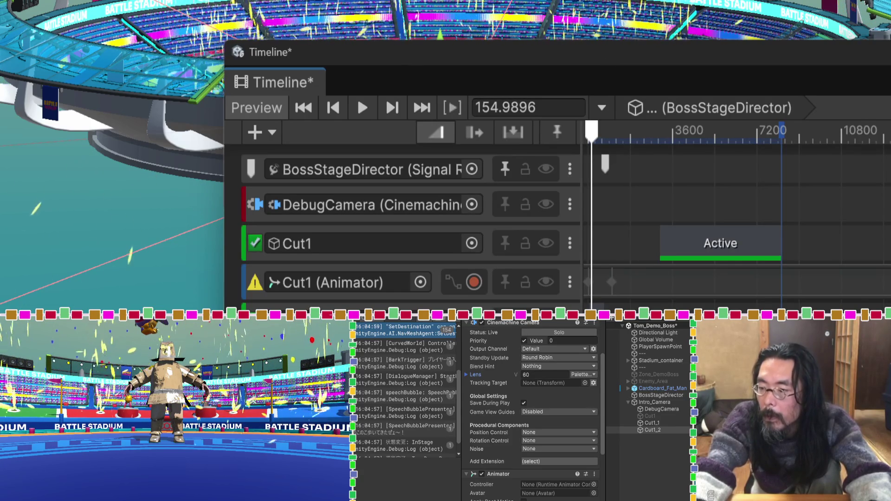
Step: Widen the timeline view and move the BossIntroDialogueSignal to frame 3003.5
scroll(598, 209, up, 3)
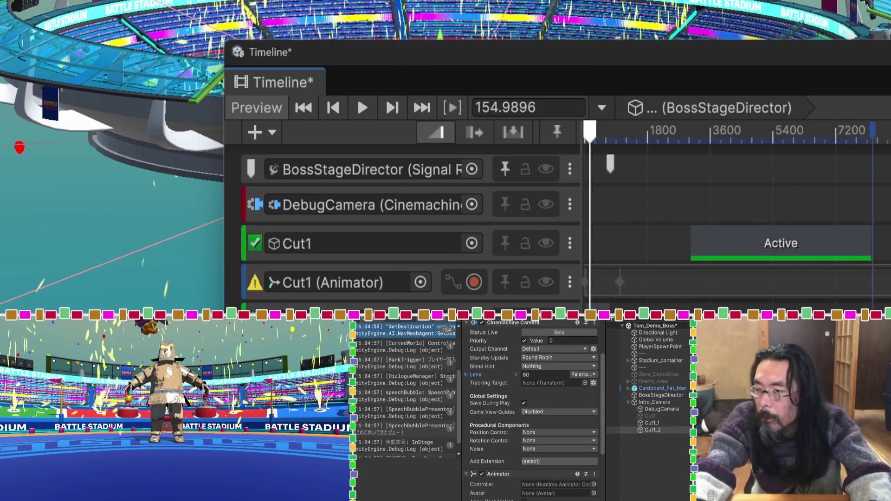
scroll(386, 203, left, 2)
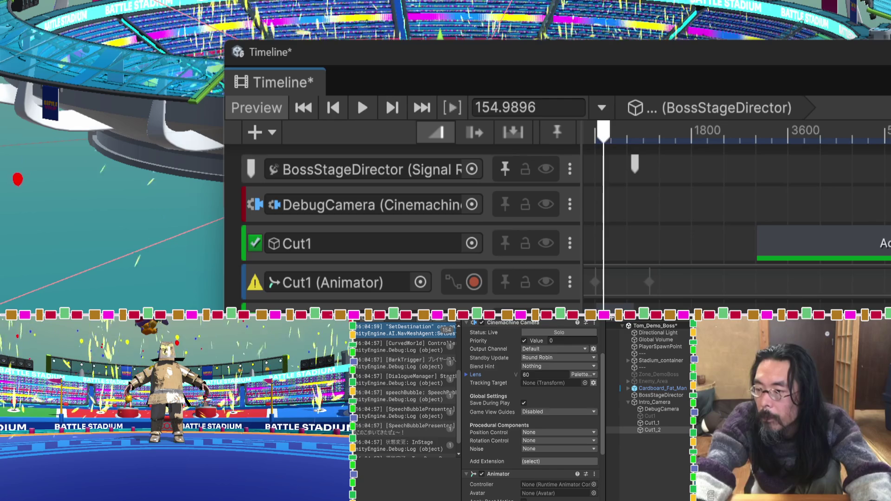
drag(224, 172, 0, 171)
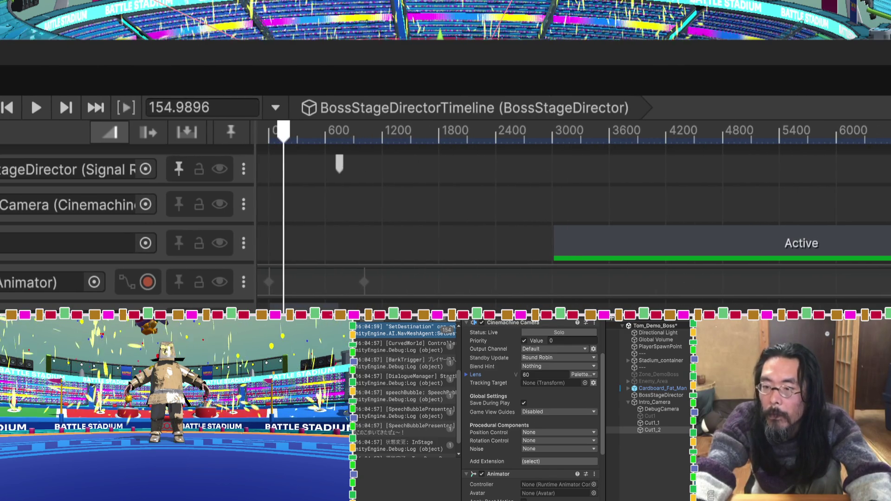
drag(253, 221, 234, 218)
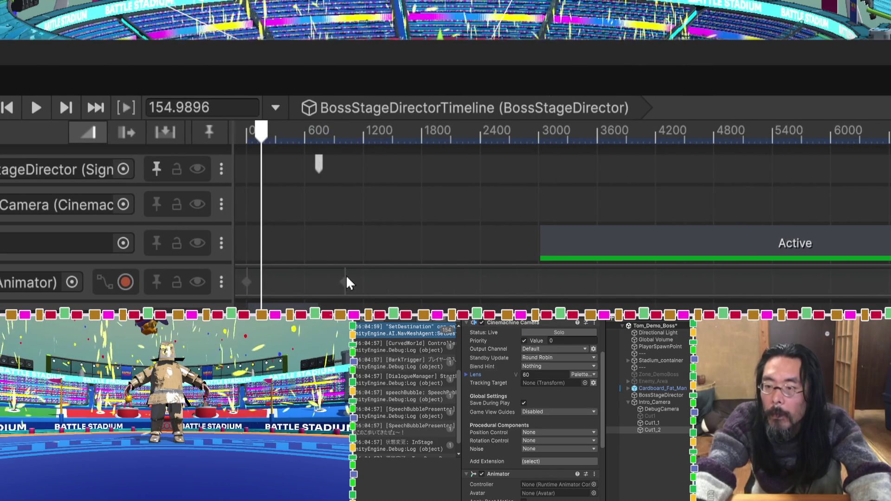
click(366, 284)
drag(316, 176, 538, 176)
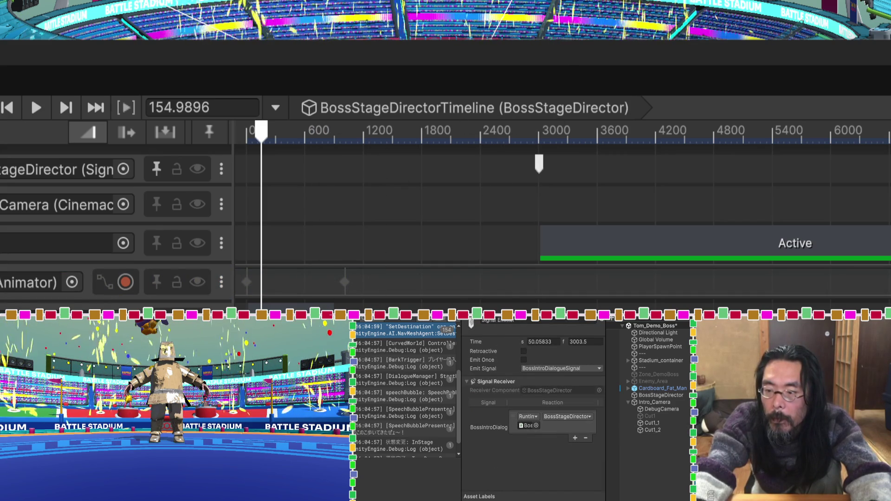
click(366, 282)
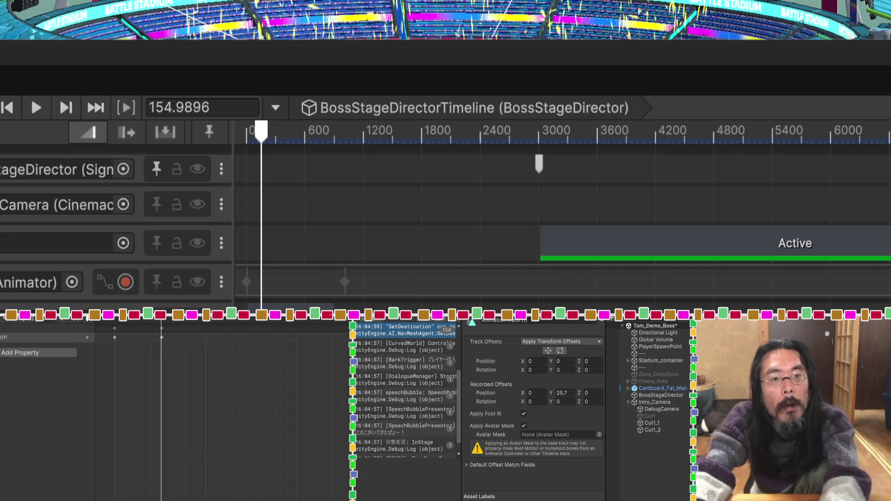
click(290, 307)
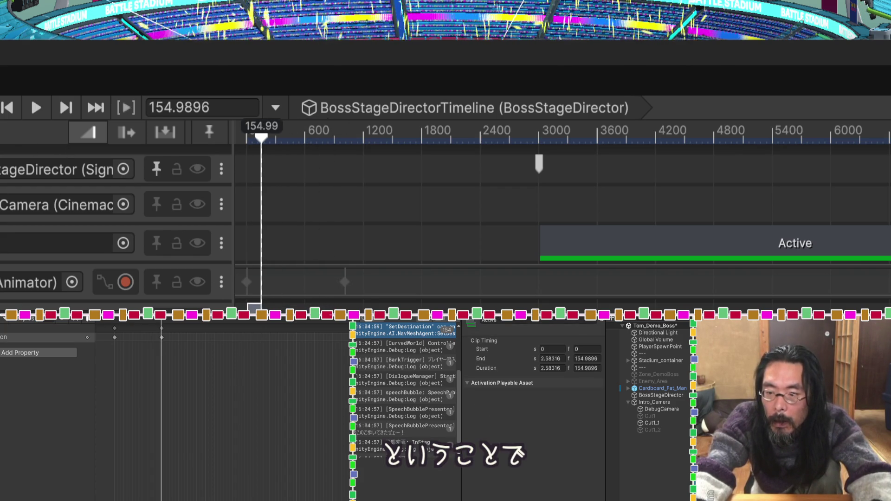
click(288, 167)
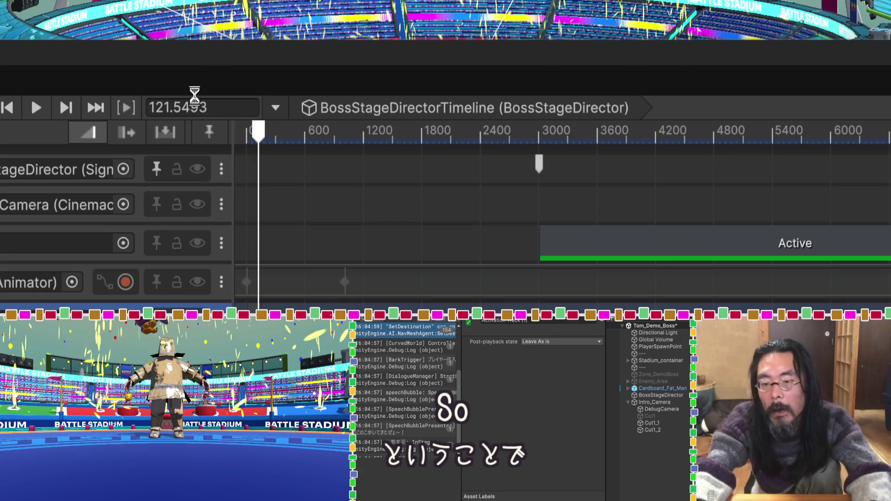
Step: Open the recorded Cut1 animation, shift its end keyframes slightly earlier, and return the playhead to frame 105
double_click(297, 282)
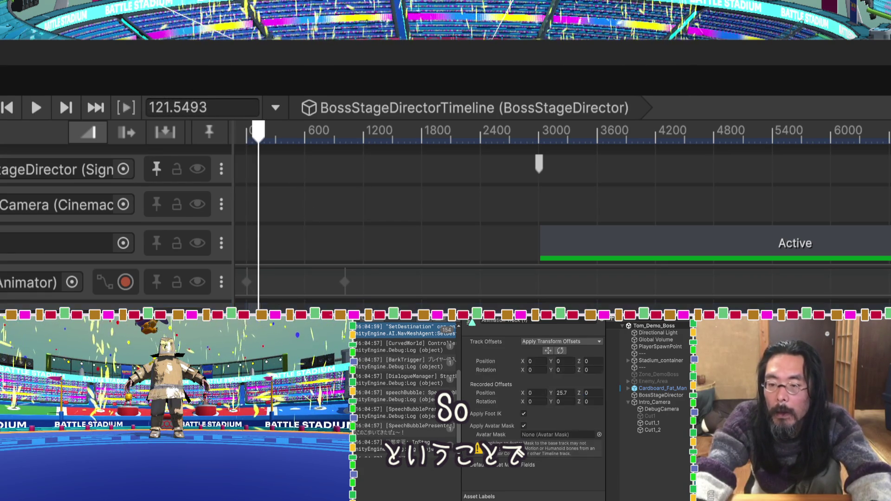
double_click(285, 337)
drag(285, 338, 281, 338)
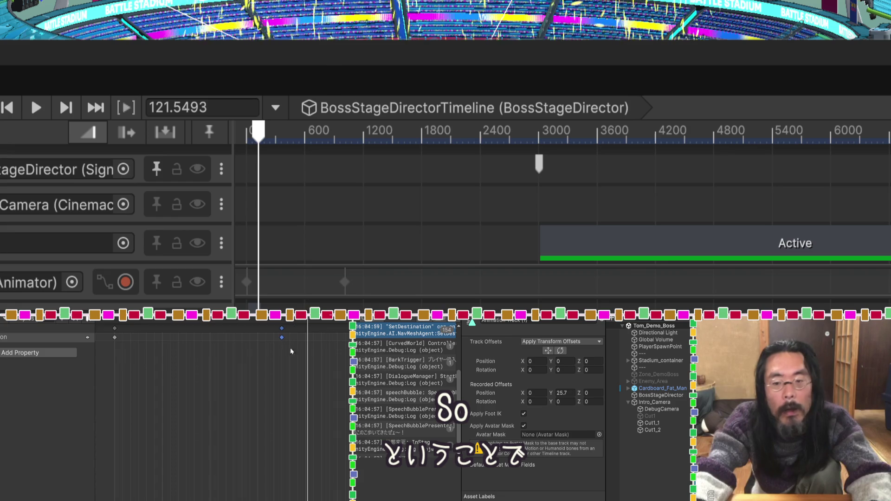
scroll(570, 214, down, 1)
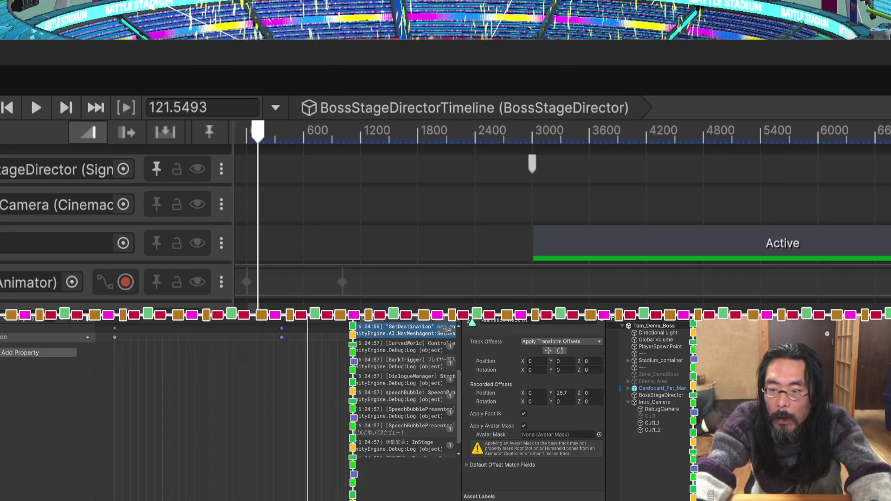
scroll(569, 214, down, 3)
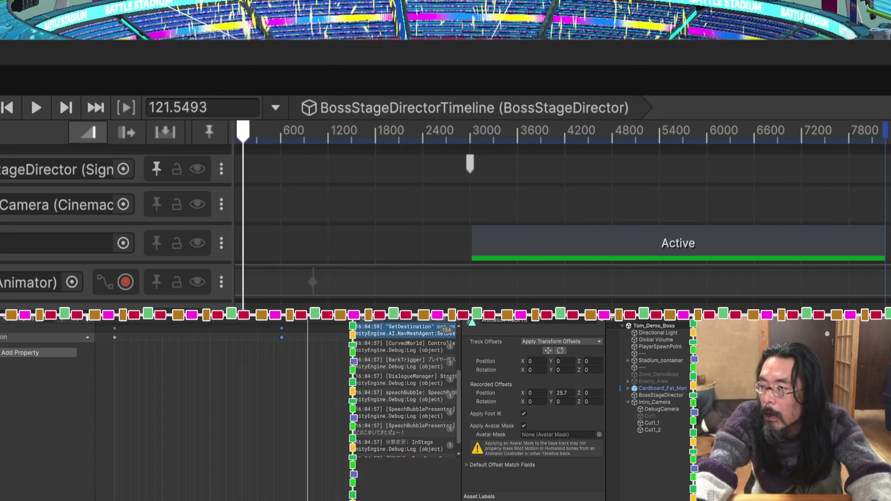
scroll(561, 218, down, 3)
scroll(562, 216, left, 1)
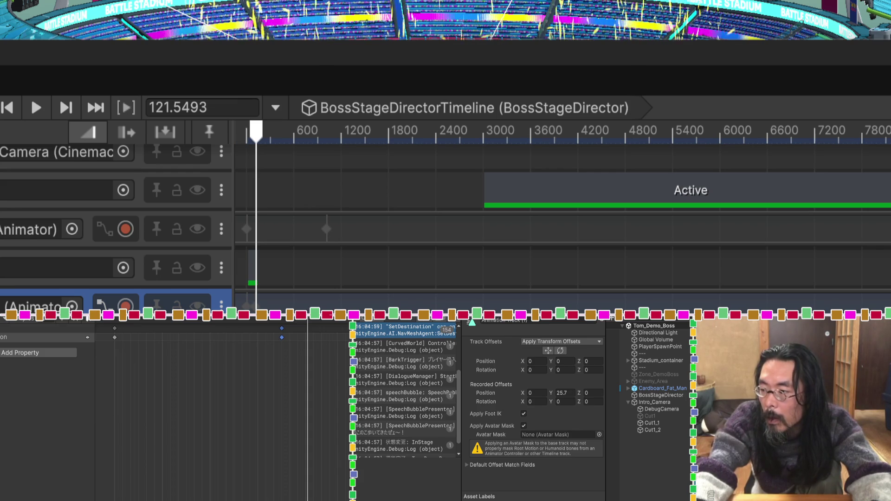
scroll(563, 216, up, 5)
scroll(562, 217, up, 1)
key(Escape)
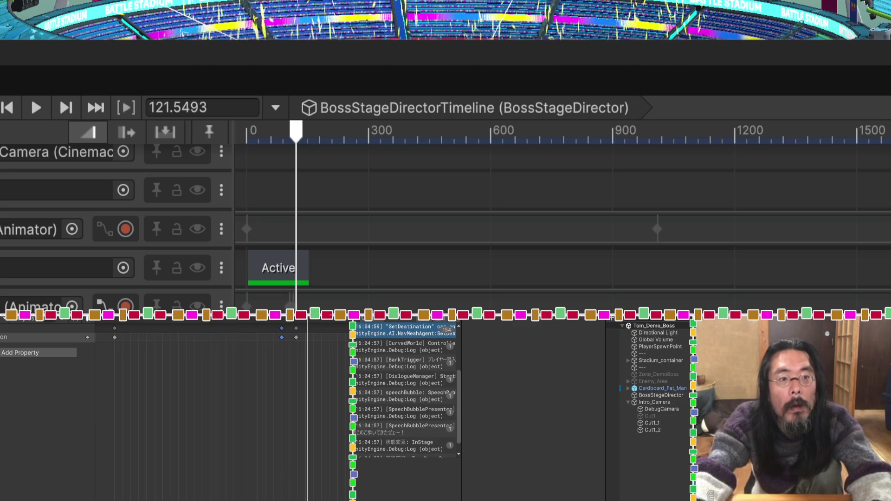
drag(307, 319, 281, 317)
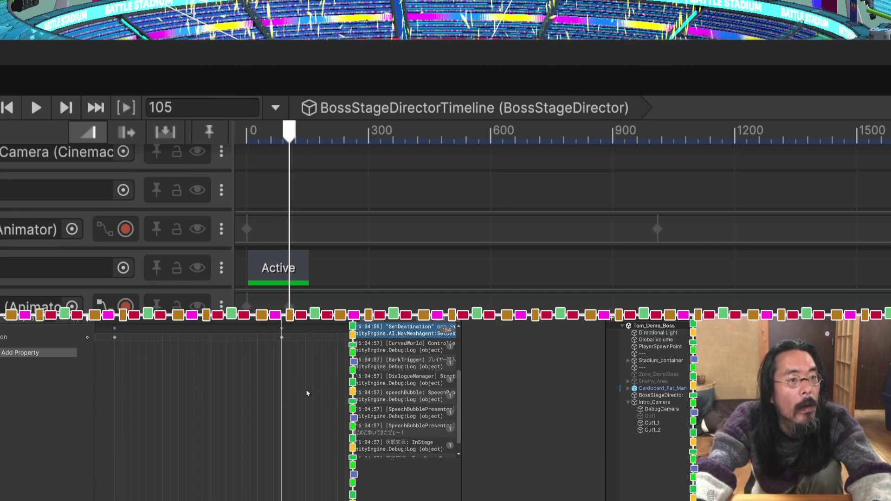
Step: Show the animation as curves and try Broken and Auto tangents on the end key
click(90, 491)
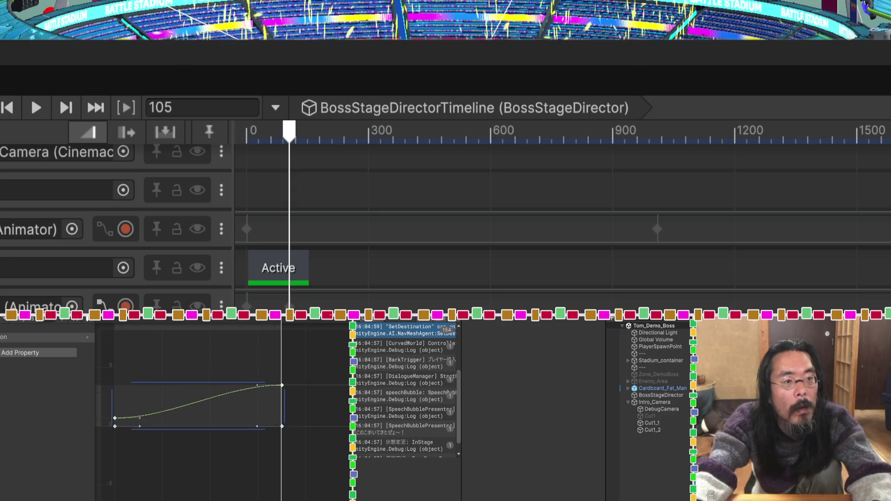
click(299, 398)
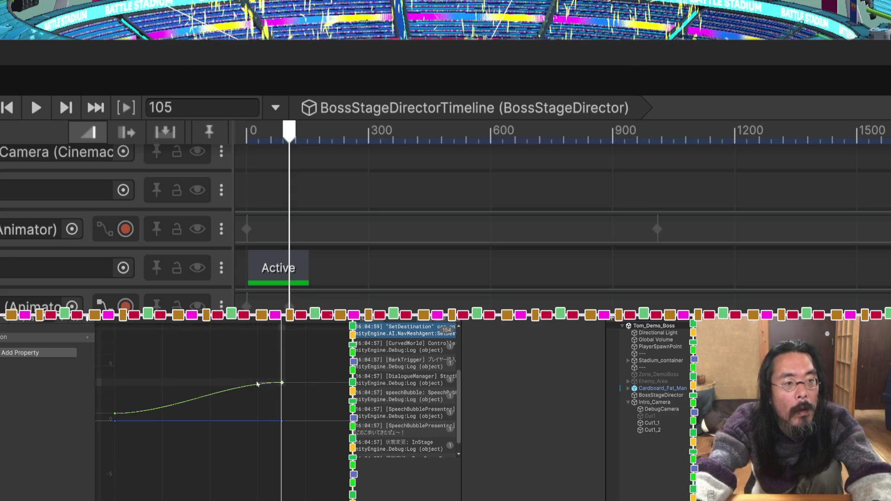
right_click(282, 383)
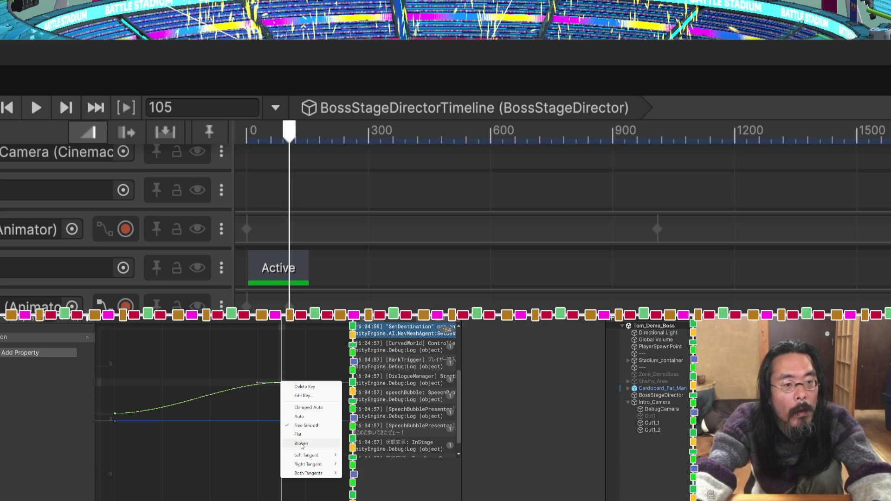
click(301, 445)
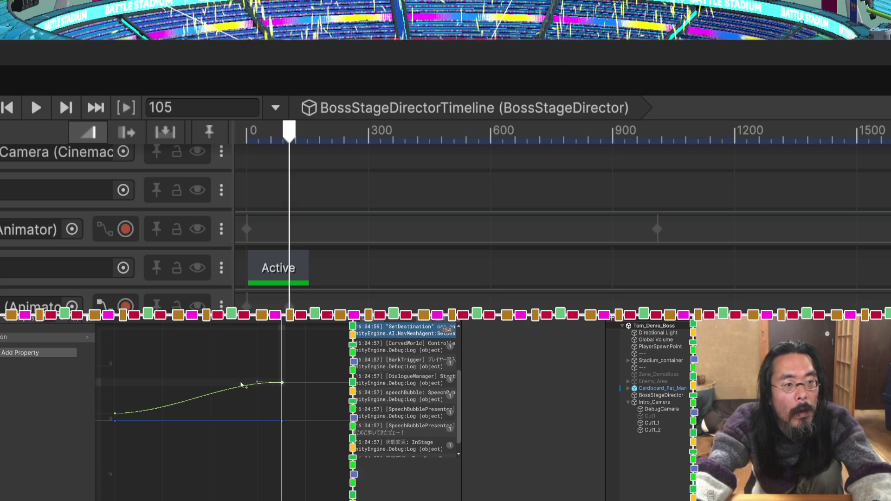
right_click(282, 383)
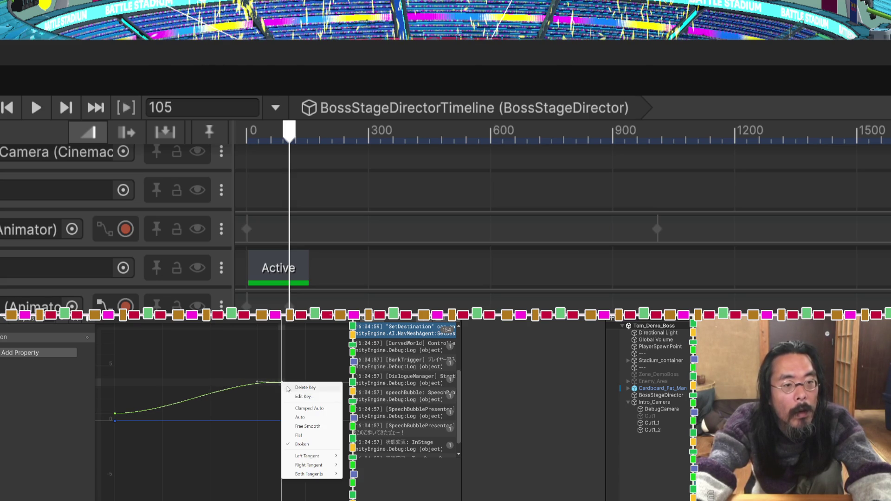
click(301, 417)
mouse_move(257, 383)
mouse_down()
mouse_move(255, 403)
mouse_move(252, 383)
mouse_up()
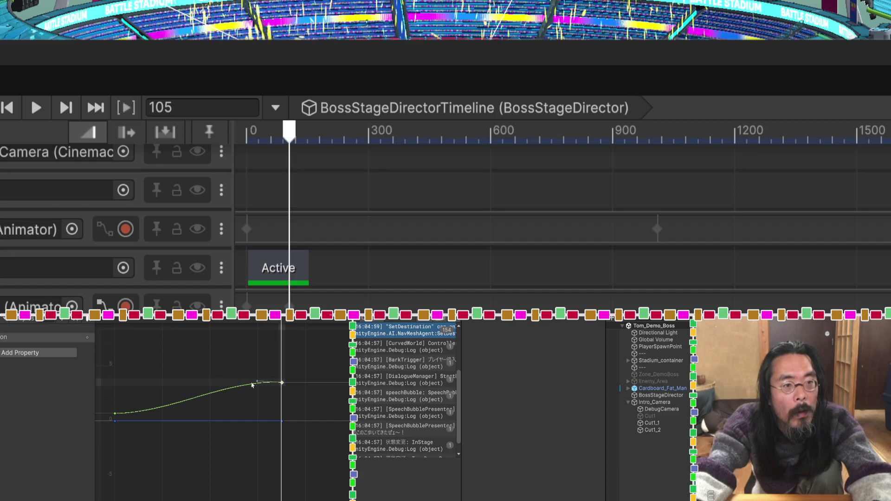
right_click(282, 382)
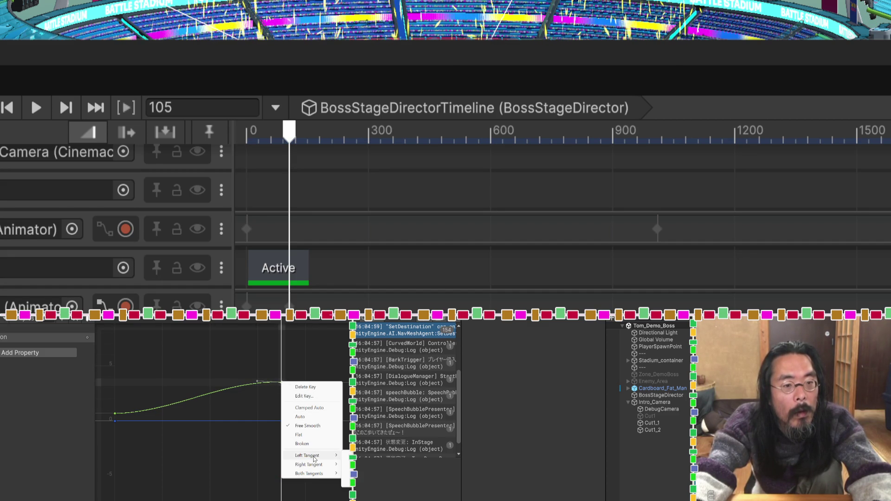
key(Escape)
Step: Lower the end key's left tangent and cycle through its tangent modes, including Flat
mouse_move(256, 381)
mouse_down()
mouse_move(255, 398)
mouse_move(240, 387)
mouse_up()
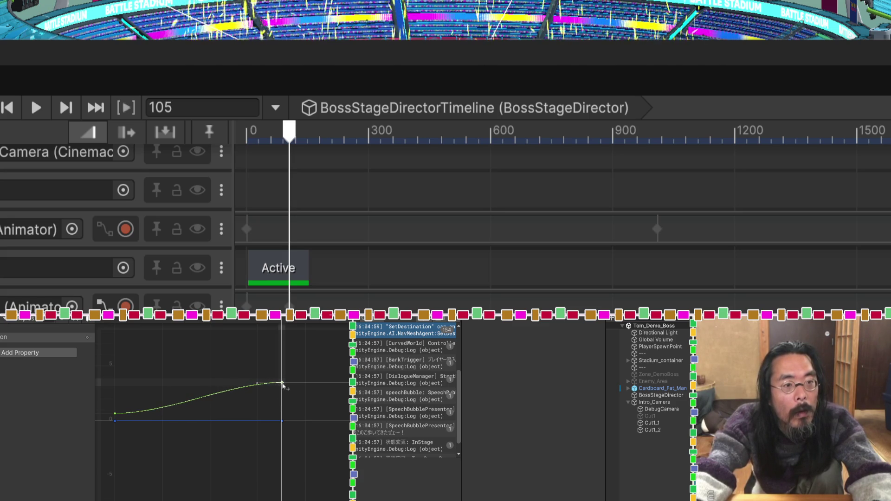
right_click(282, 384)
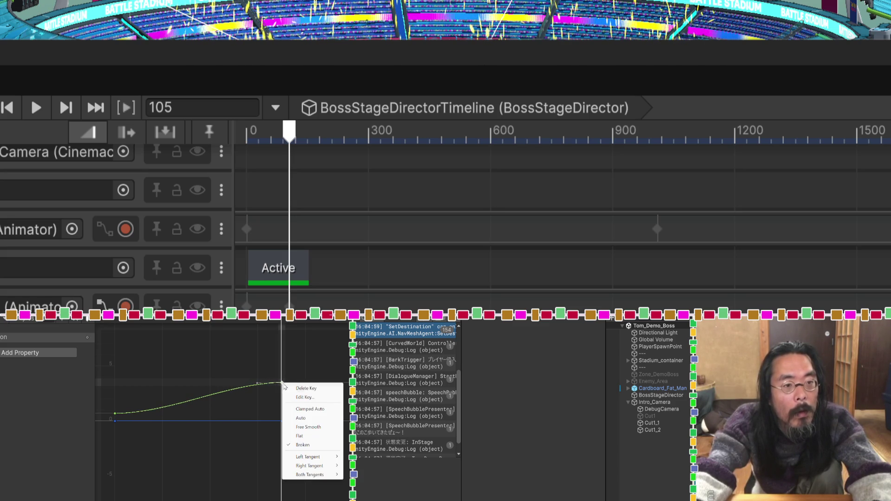
click(321, 440)
right_click(281, 383)
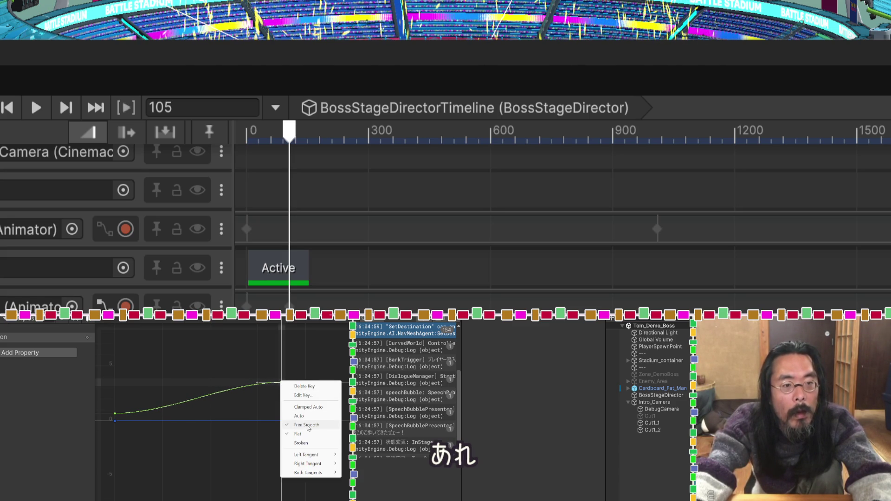
click(302, 415)
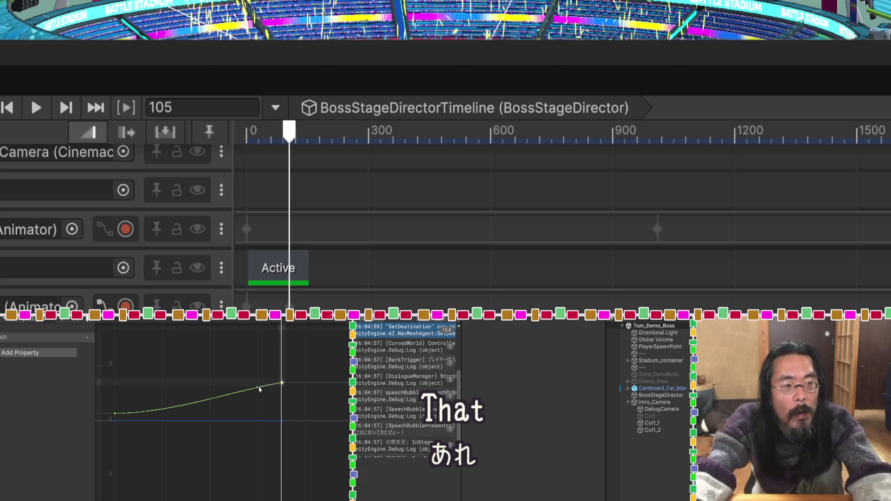
right_click(282, 383)
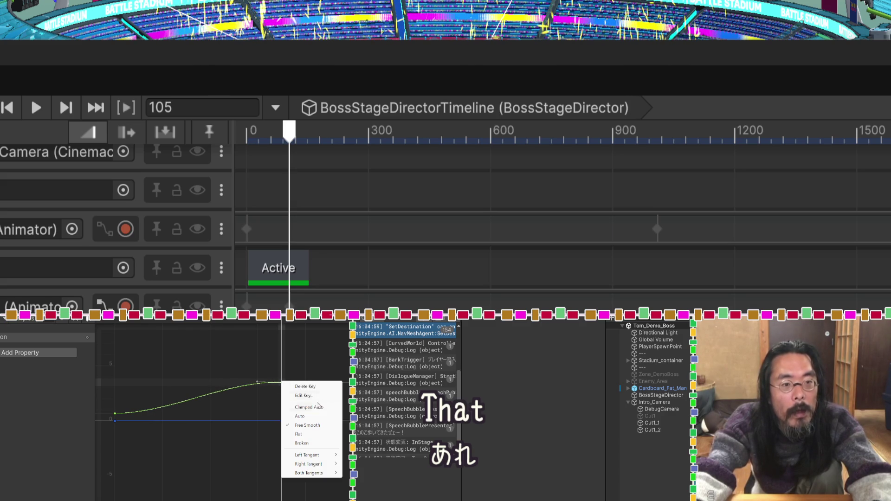
click(318, 408)
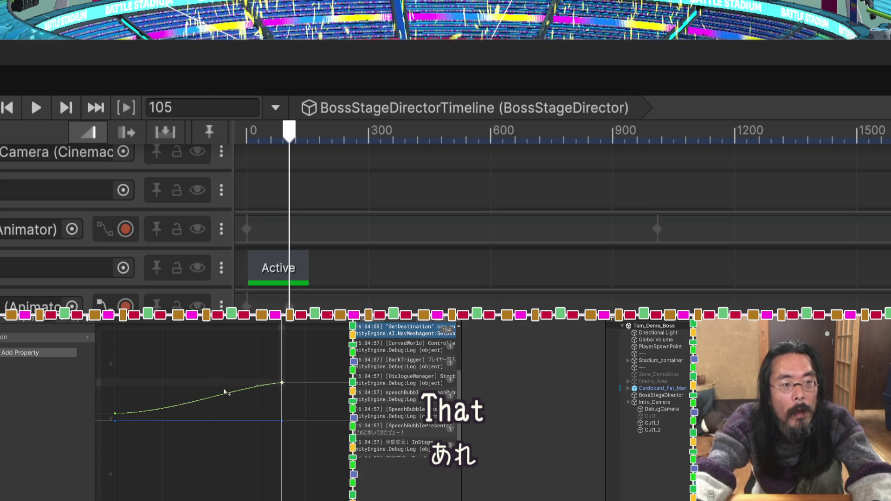
right_click(281, 383)
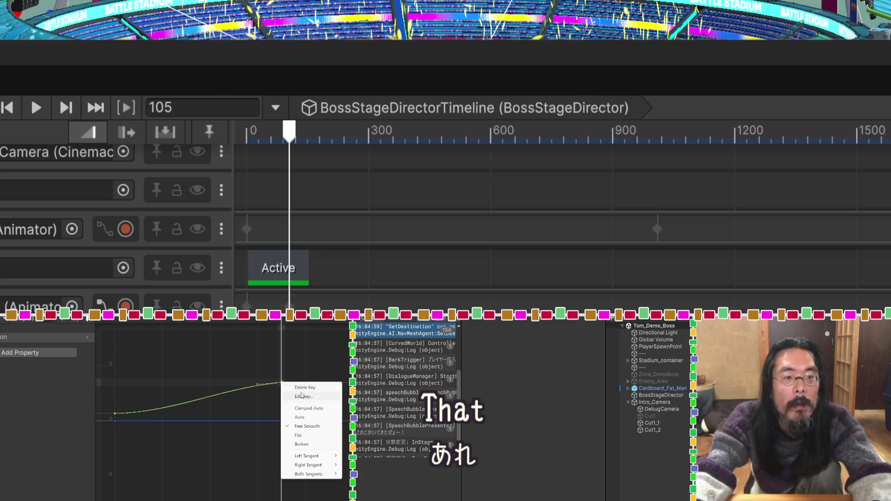
click(311, 435)
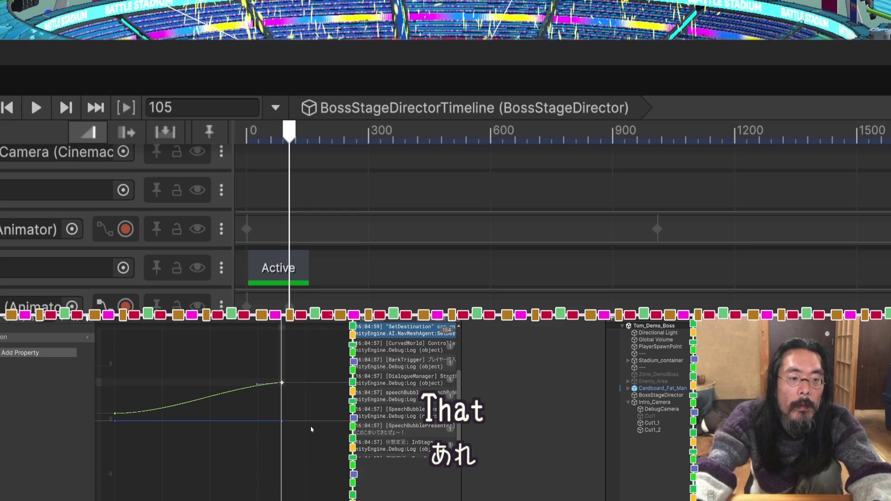
right_click(282, 384)
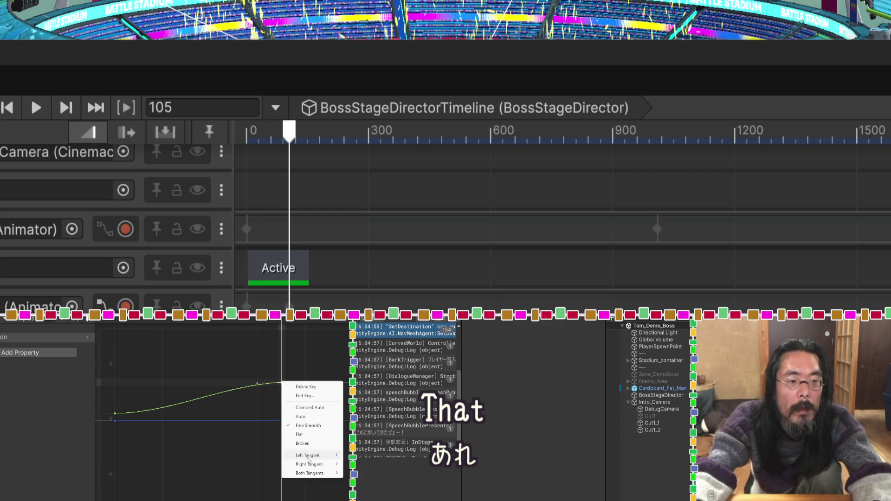
click(303, 444)
mouse_move(269, 386)
mouse_down()
mouse_move(288, 389)
mouse_move(221, 385)
mouse_up()
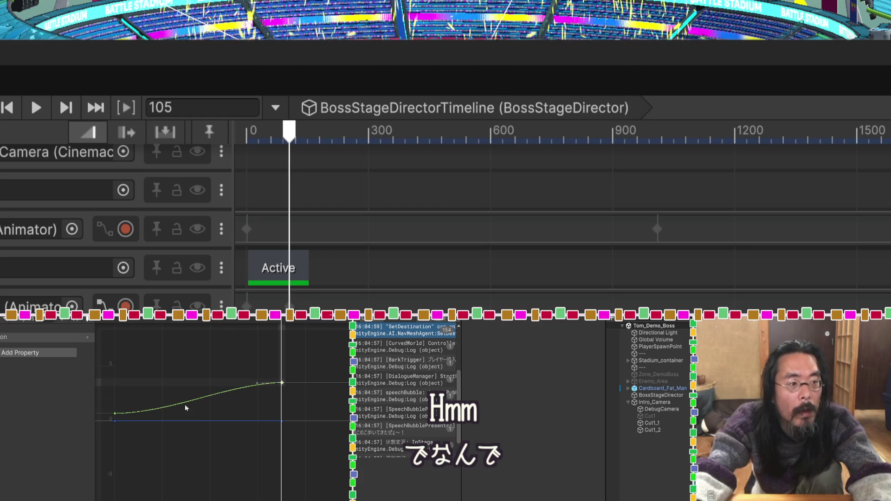
Step: Break the end key's tangents, set it to Flat, and play the cutscene from the start
click(200, 398)
click(282, 383)
click(253, 402)
right_click(281, 384)
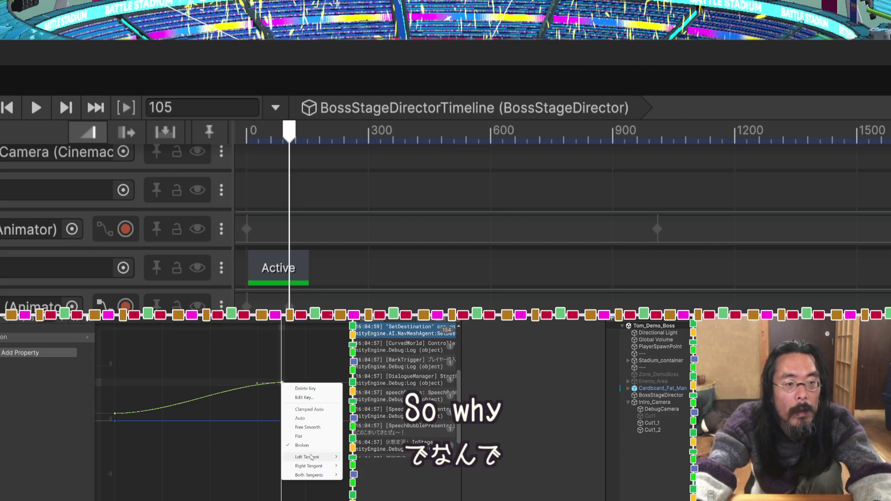
mouse_move(313, 461)
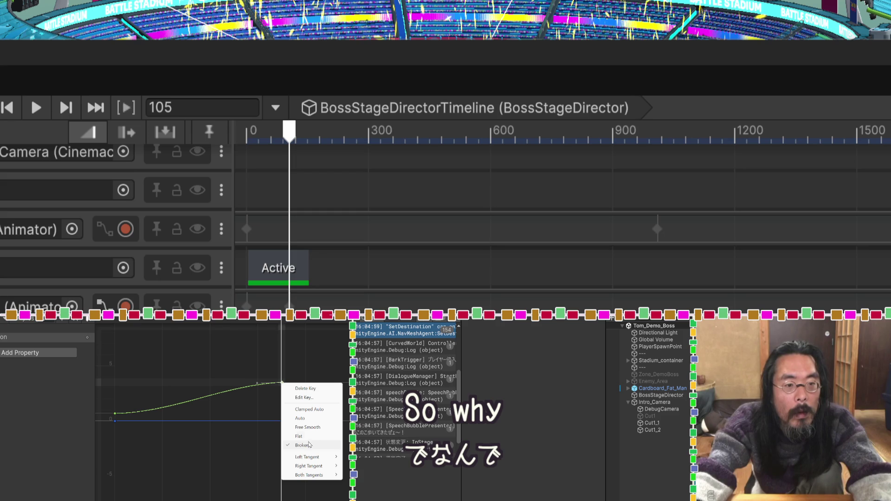
click(309, 446)
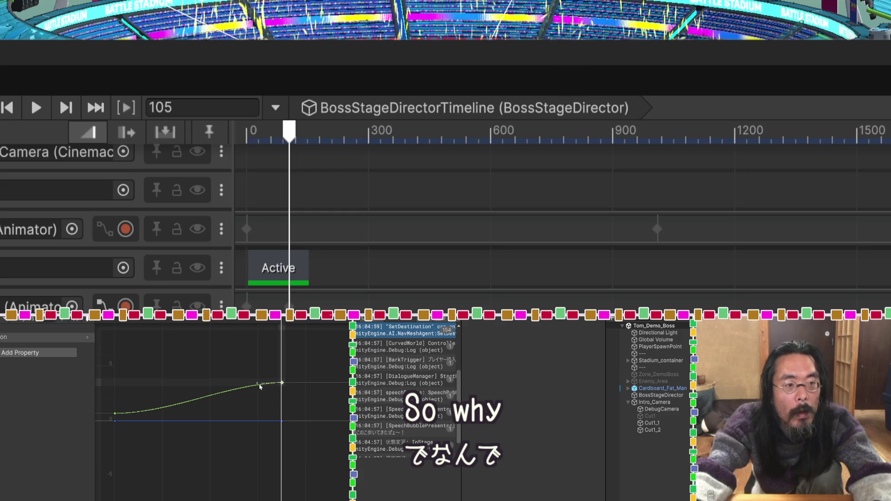
drag(266, 397, 248, 385)
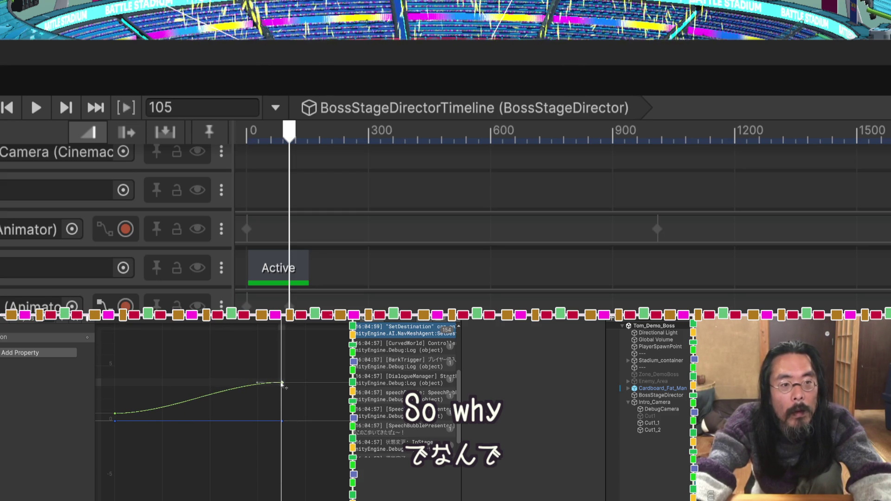
right_click(281, 383)
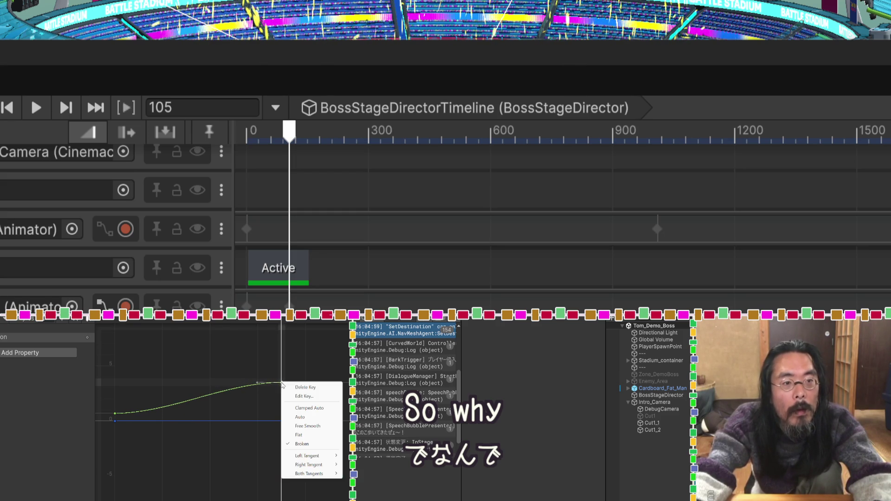
click(309, 412)
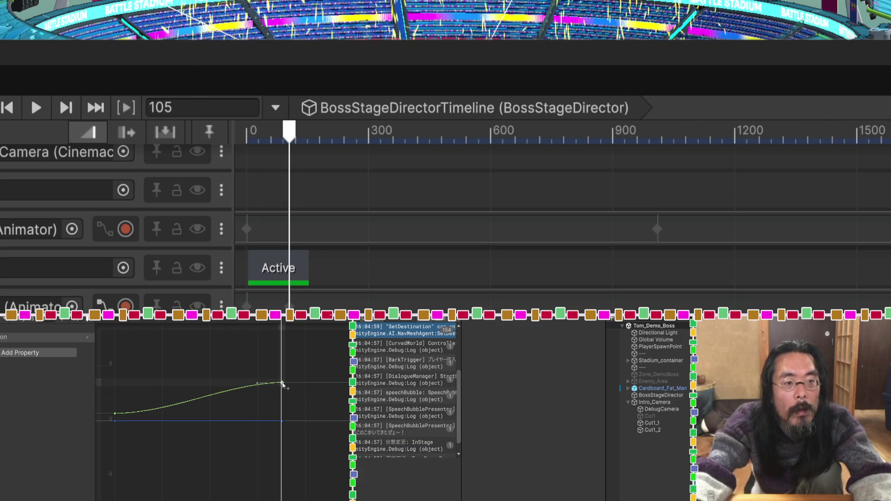
right_click(282, 384)
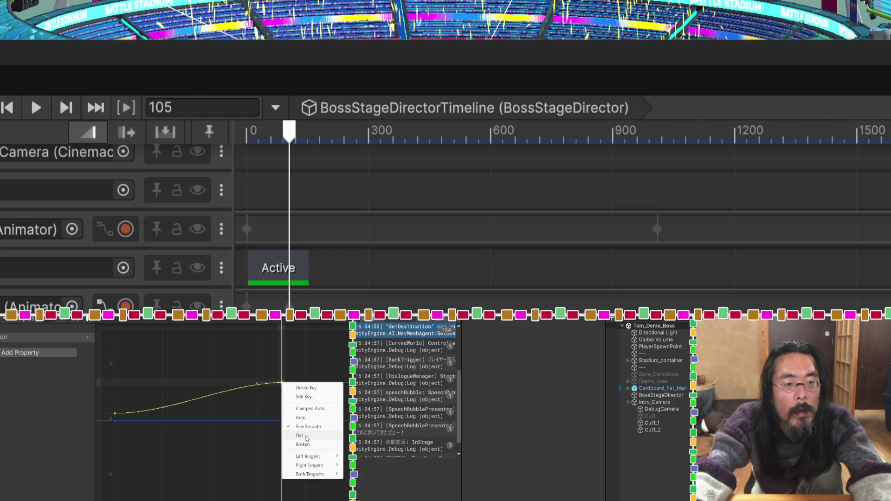
click(306, 435)
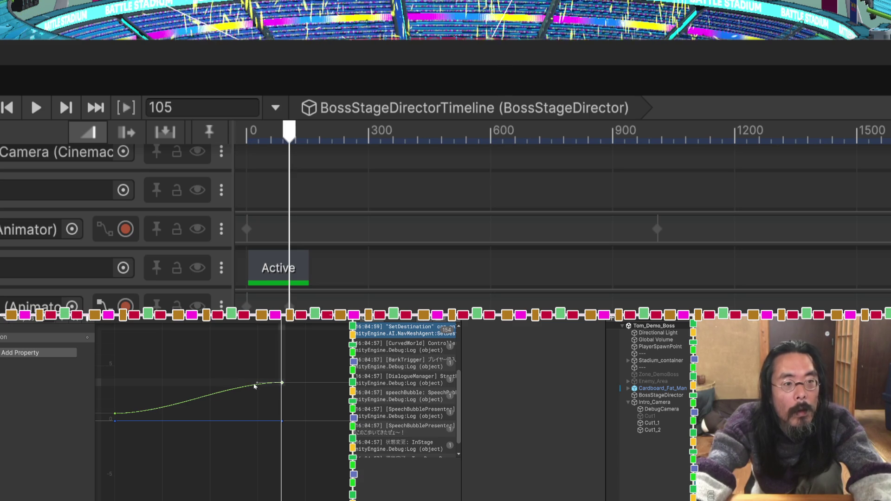
key(ctrl+p)
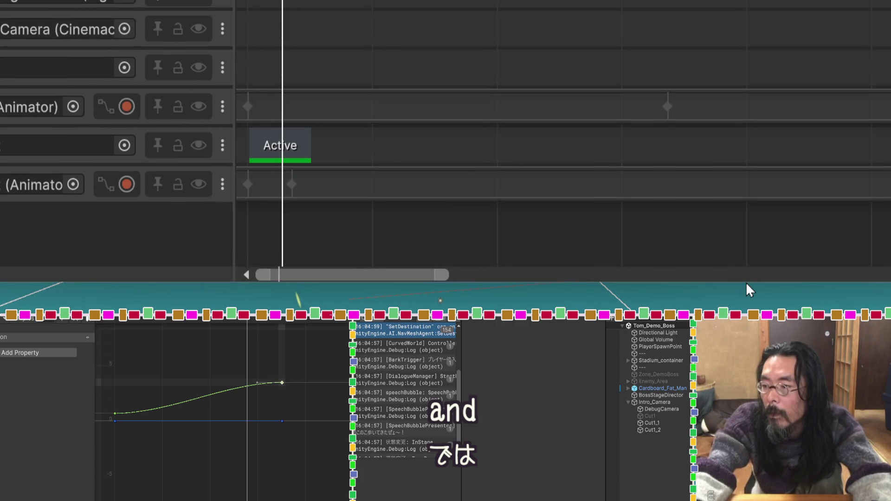
Step: Shorten the first Active clip into a brief opening cut
drag(746, 292, 746, 320)
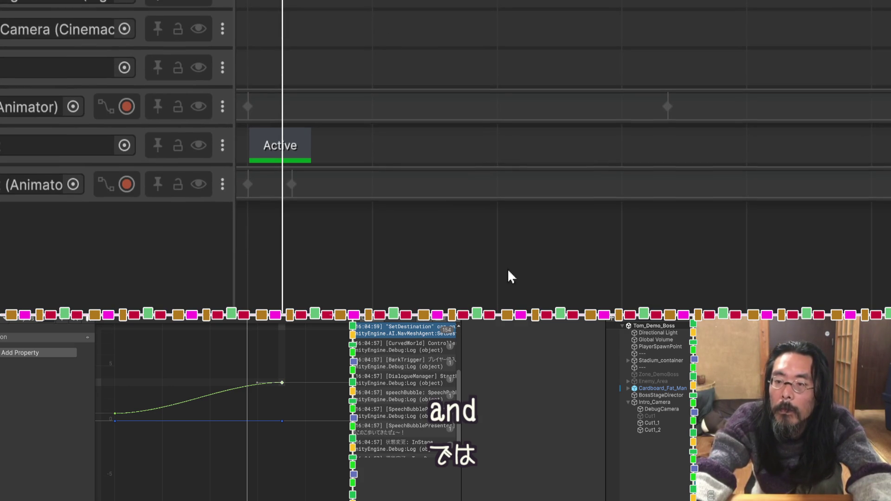
drag(305, 138, 290, 140)
drag(302, 1, 293, 1)
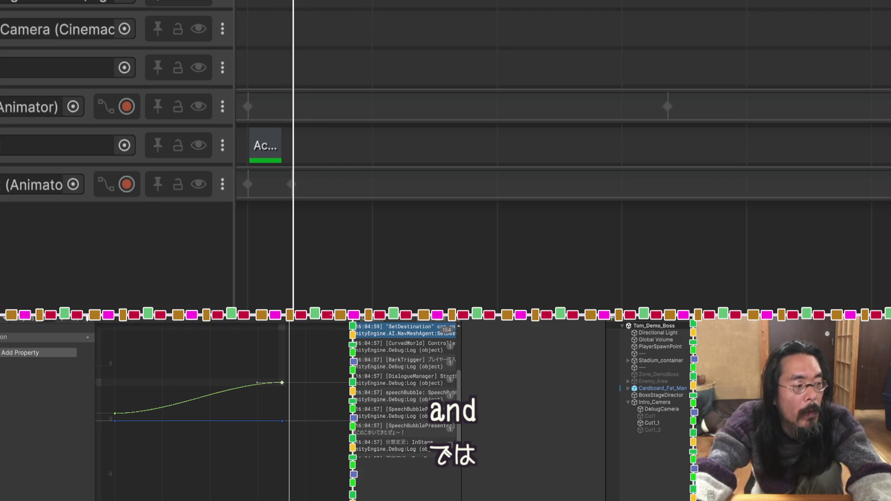
key(c)
drag(294, 1, 291, 1)
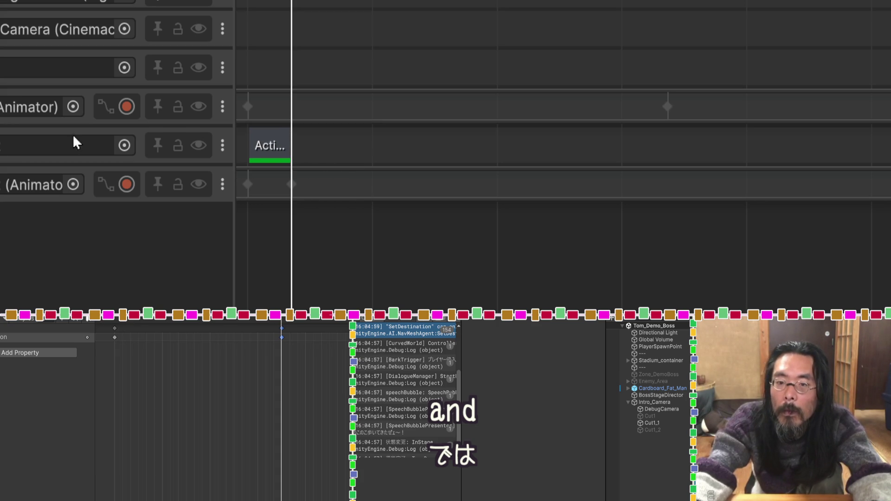
Step: Delete the unused Animator track and the empty activation track
click(222, 114)
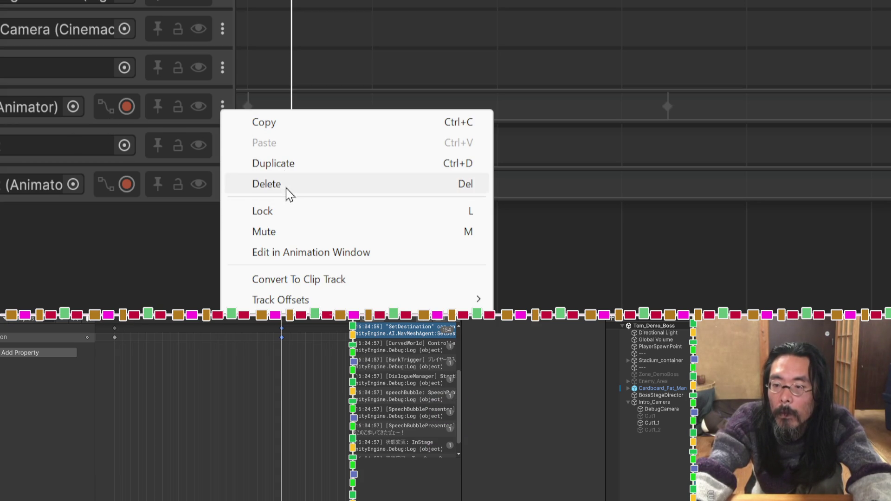
click(285, 188)
click(225, 68)
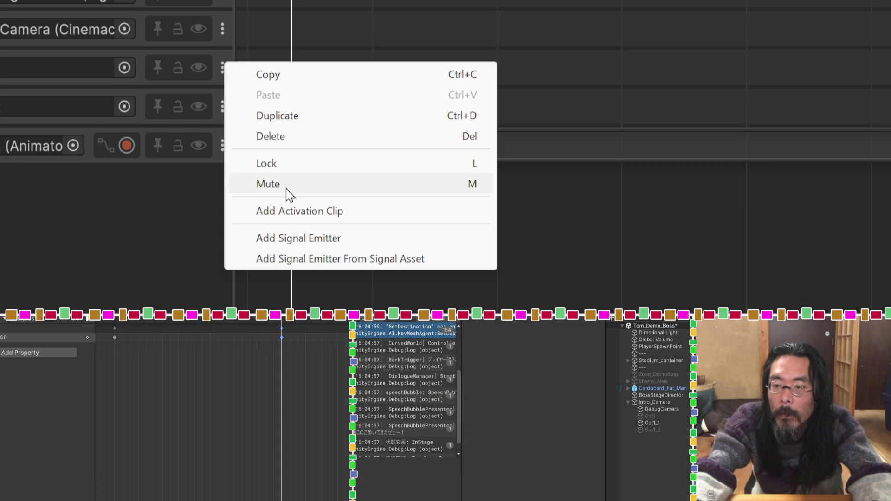
click(294, 136)
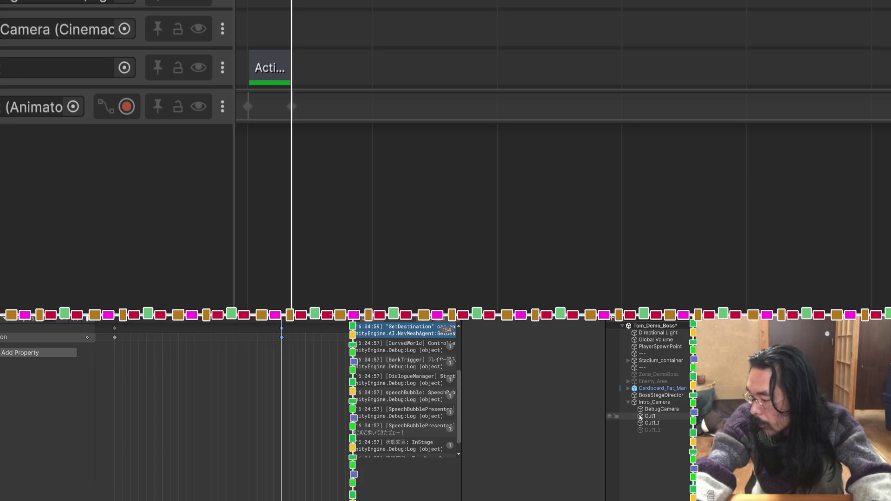
Step: Add an activation track whose Active clip runs from frame 105 to 5.8 seconds
right_click(29, 262)
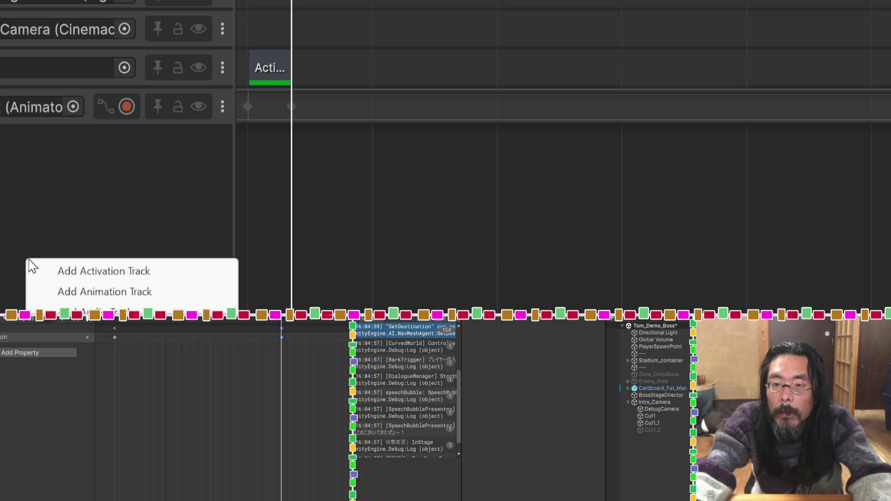
click(98, 271)
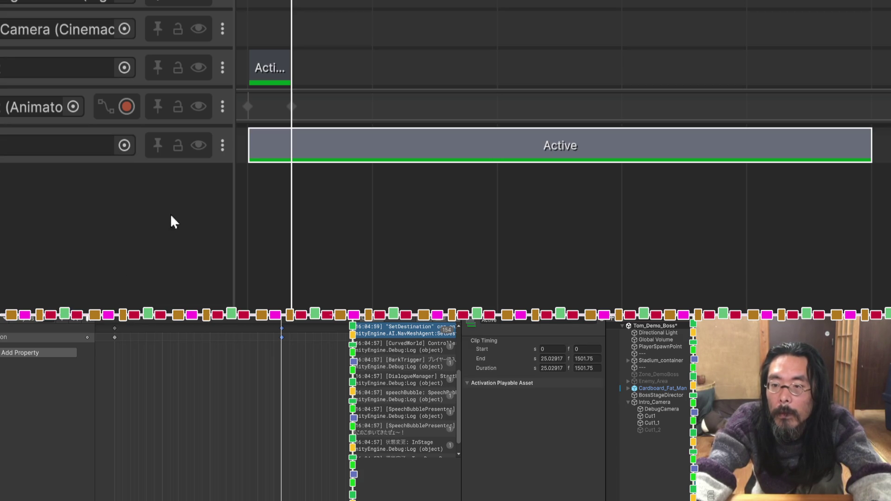
drag(317, 140, 349, 140)
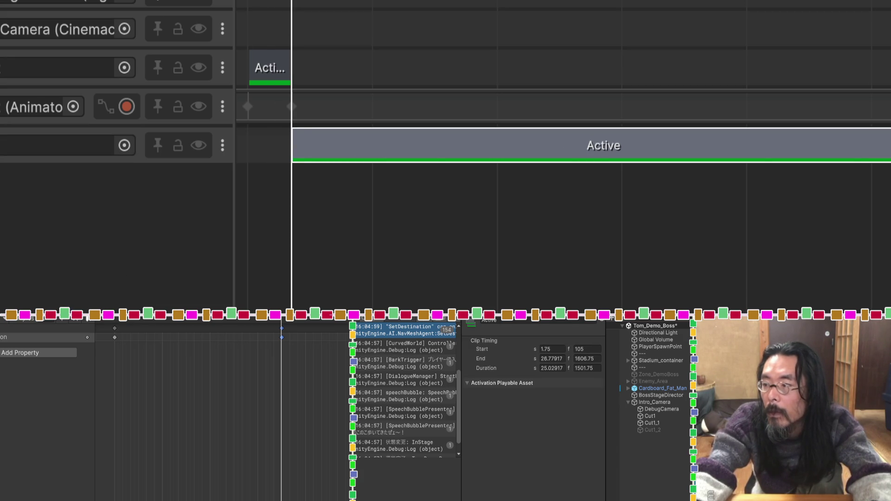
drag(889, 144, 386, 148)
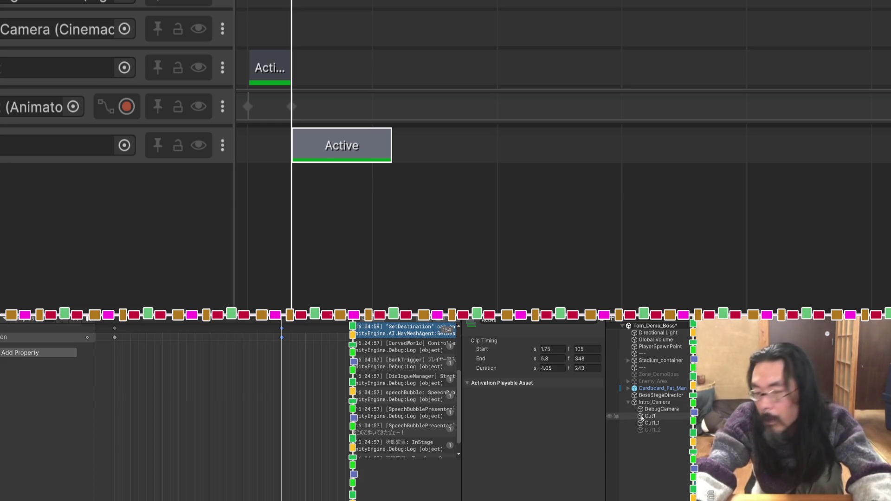
Step: Add another track below the existing ones
scroll(403, 390, up, 1)
right_click(153, 296)
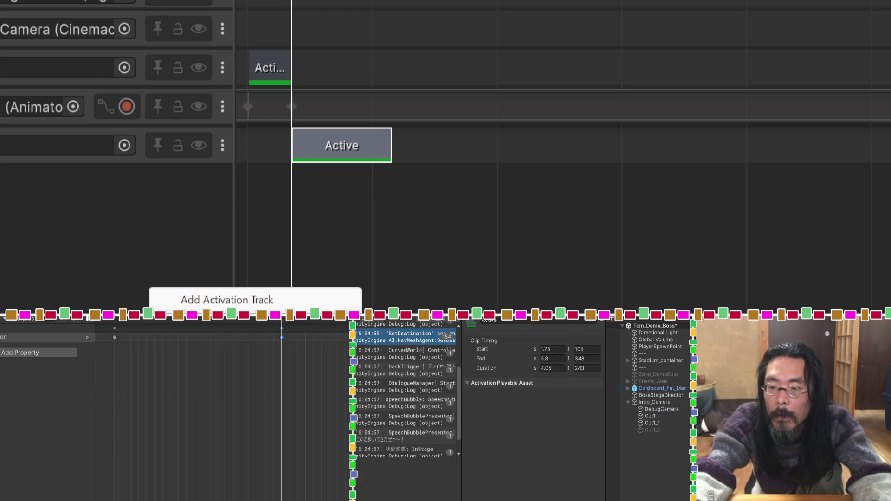
click(209, 302)
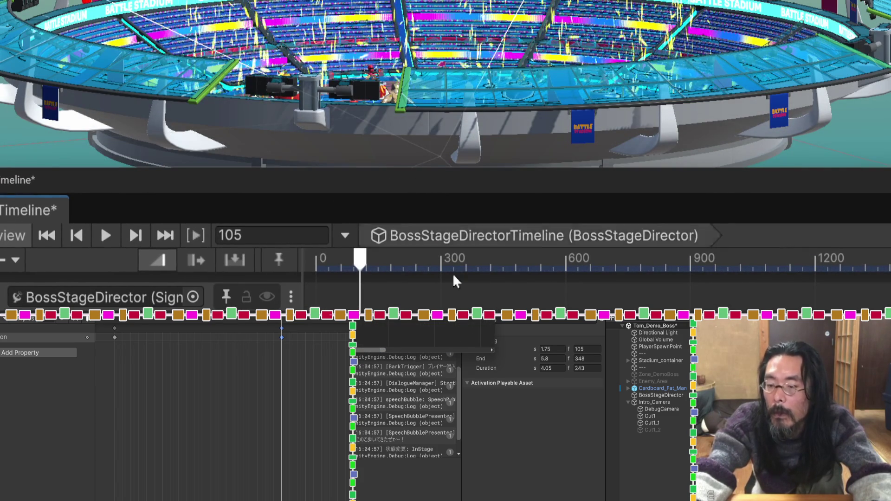
Step: Frame the Scene view on Cut1, orbit above the arena, and show the Game view
click(645, 416)
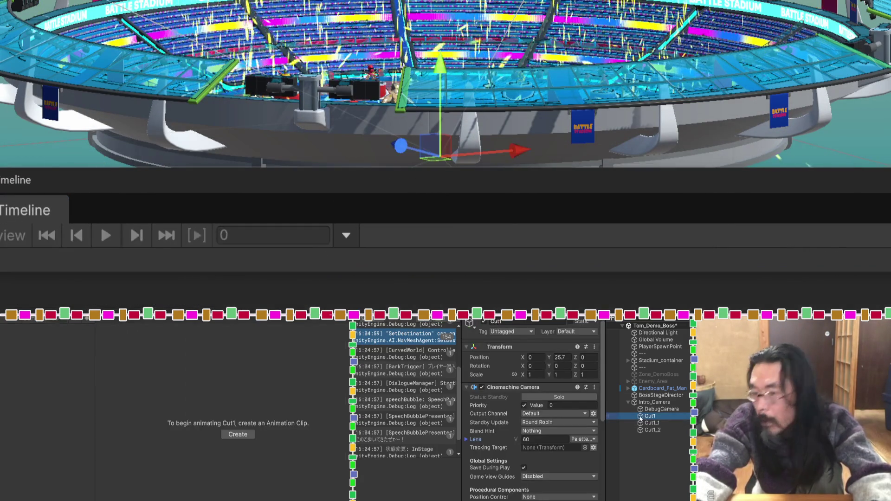
key(f)
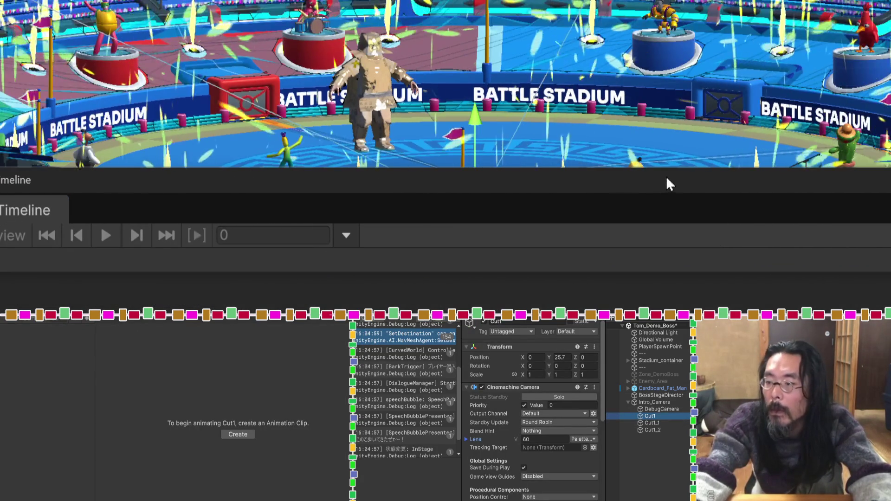
mouse_move(510, 181)
mouse_down()
mouse_move(528, 174)
mouse_move(481, 137)
mouse_up()
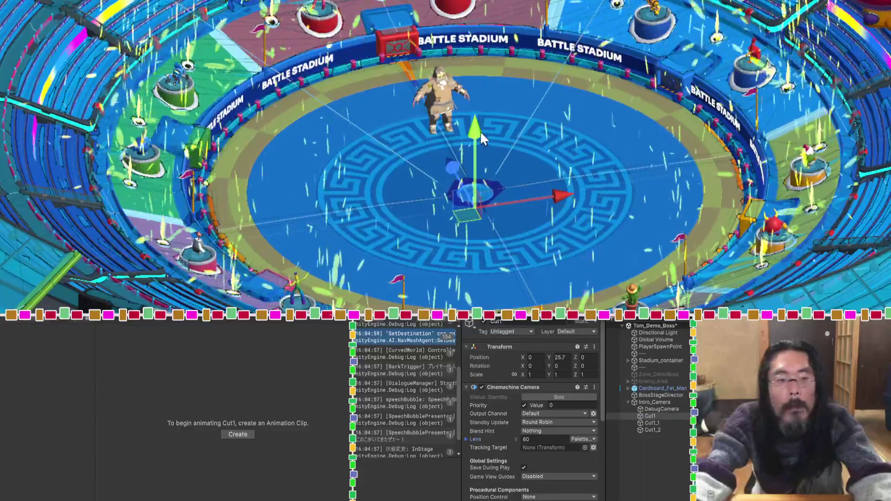
key(ctrl+2)
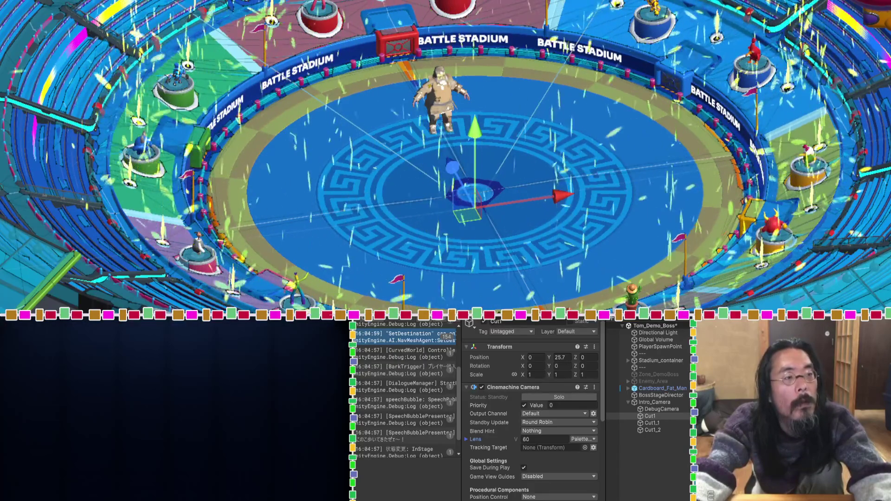
Step: Save the scene, bring back the Animation panel, and select the new Active clip
key(ctrl+s)
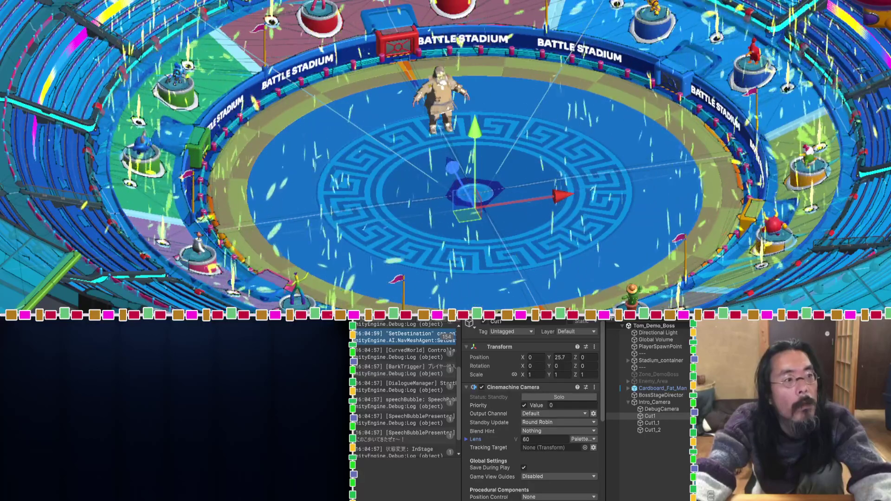
drag(314, 406, 239, 379)
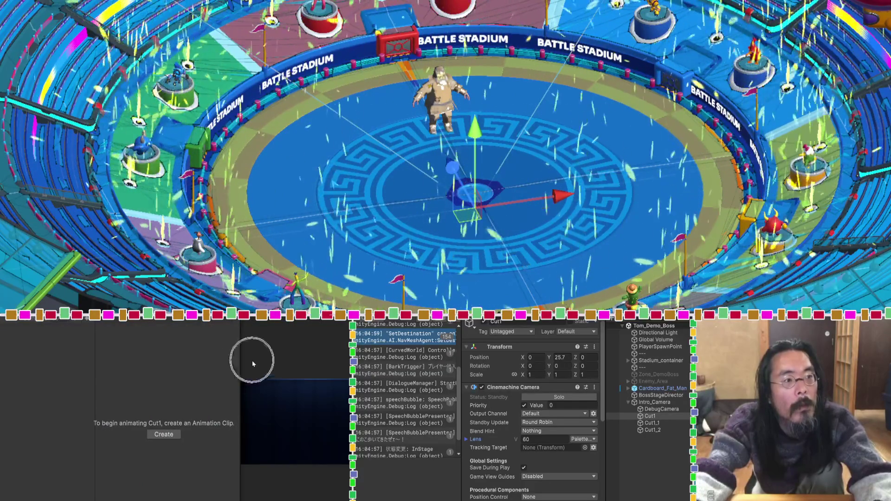
click(253, 363)
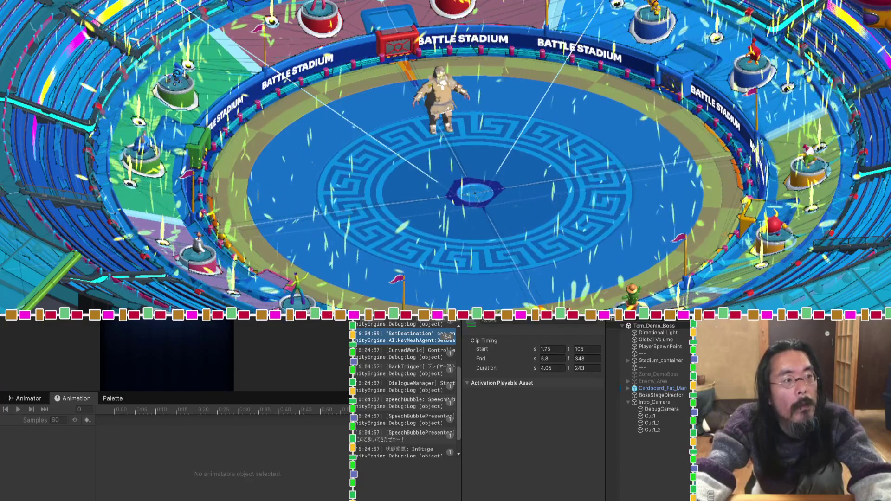
drag(181, 392, 181, 385)
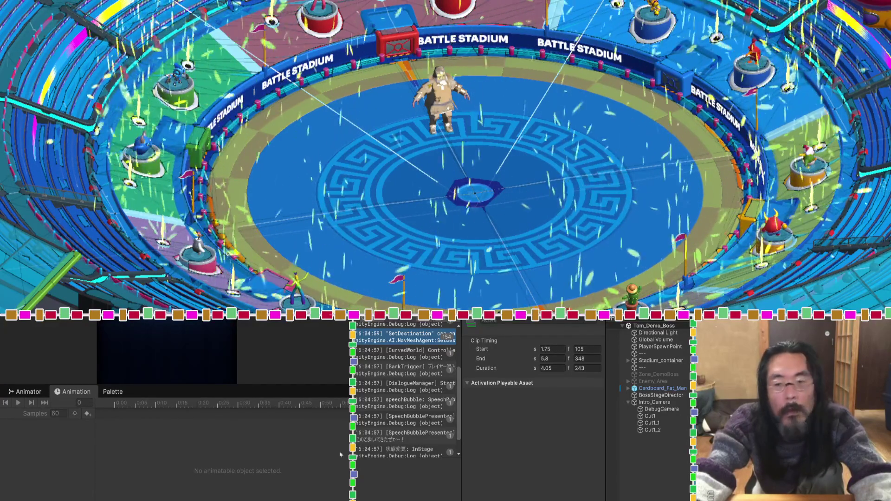
right_click(35, 317)
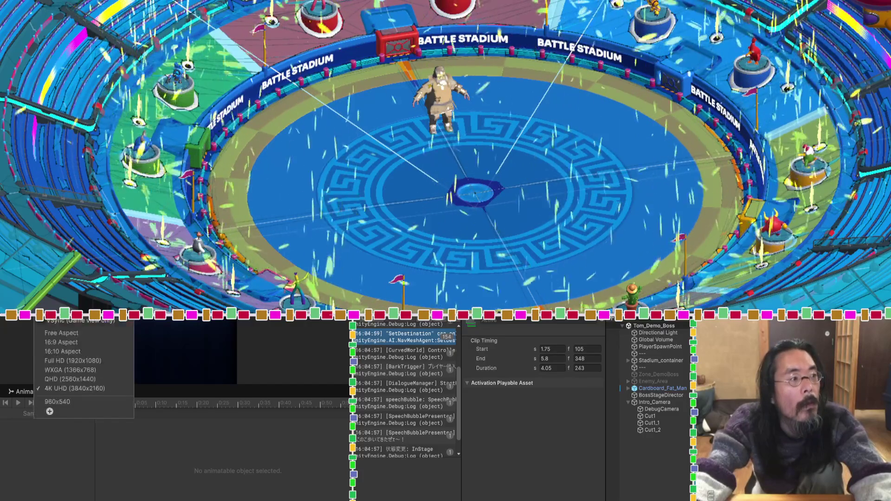
click(79, 350)
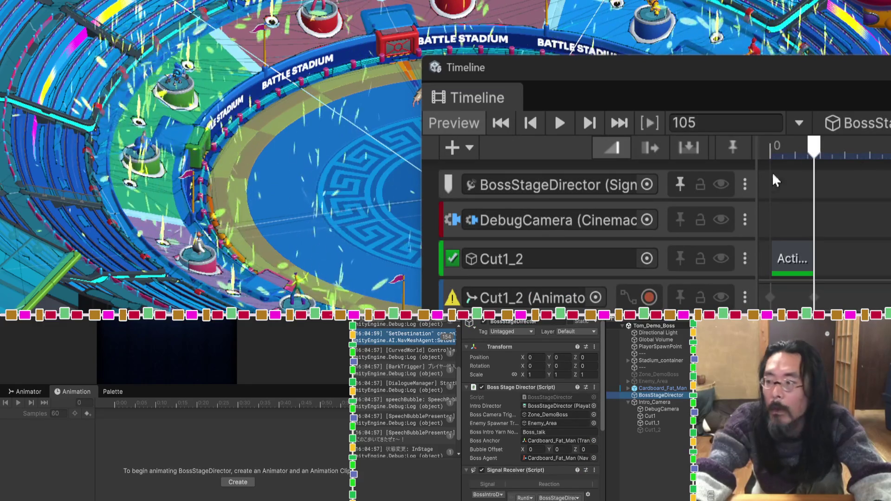
Step: Scrub the BossStageDirector timeline to frame 106, select the activation clip, and move the Timeline window up-left
click(784, 148)
mouse_move(784, 149)
mouse_down()
mouse_move(775, 148)
mouse_move(831, 149)
mouse_move(809, 157)
mouse_move(838, 150)
mouse_up()
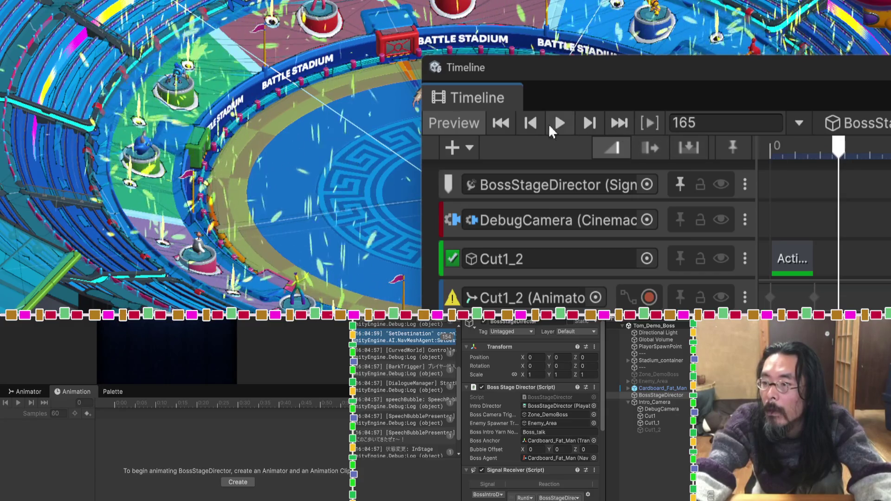
click(534, 124)
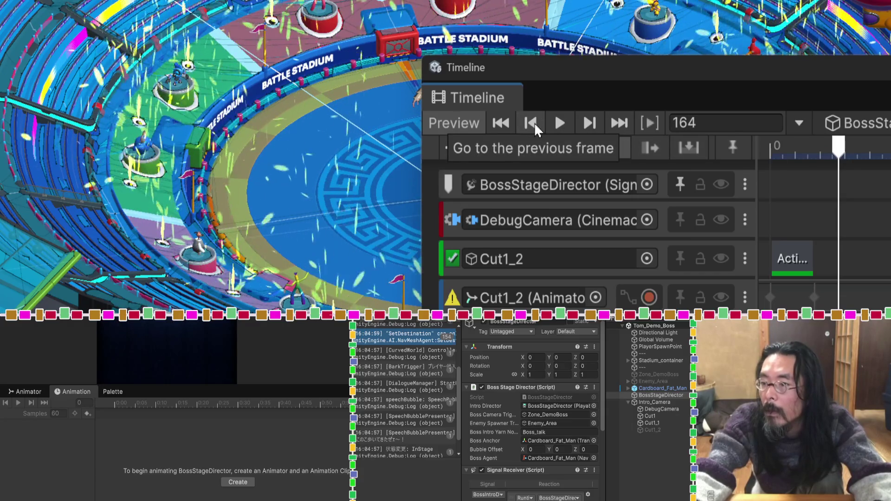
click(500, 124)
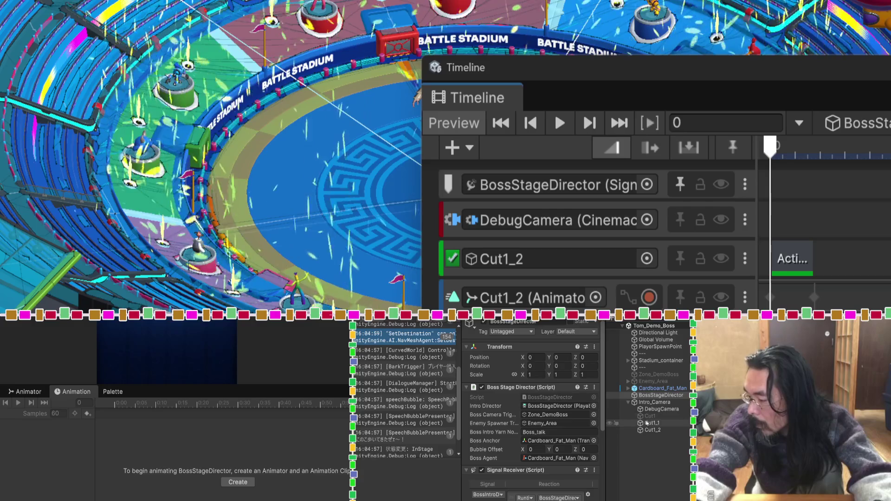
mouse_move(810, 153)
mouse_down()
mouse_move(817, 156)
mouse_move(806, 156)
mouse_up()
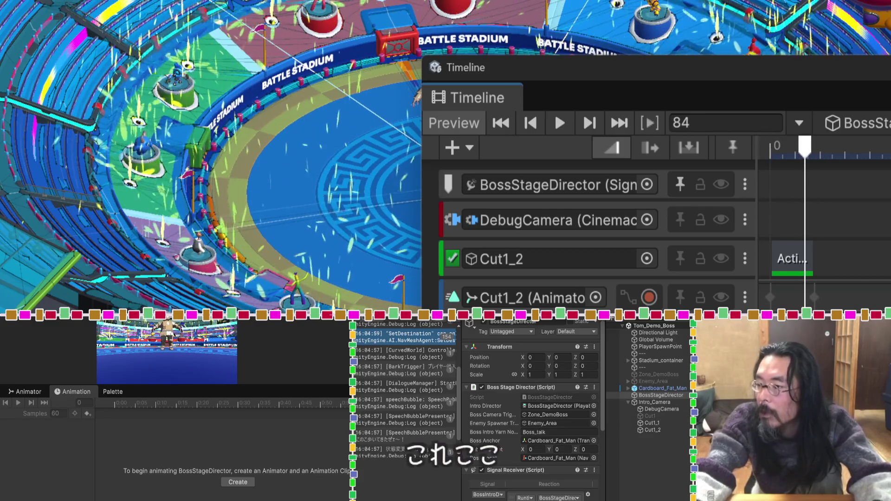
click(792, 258)
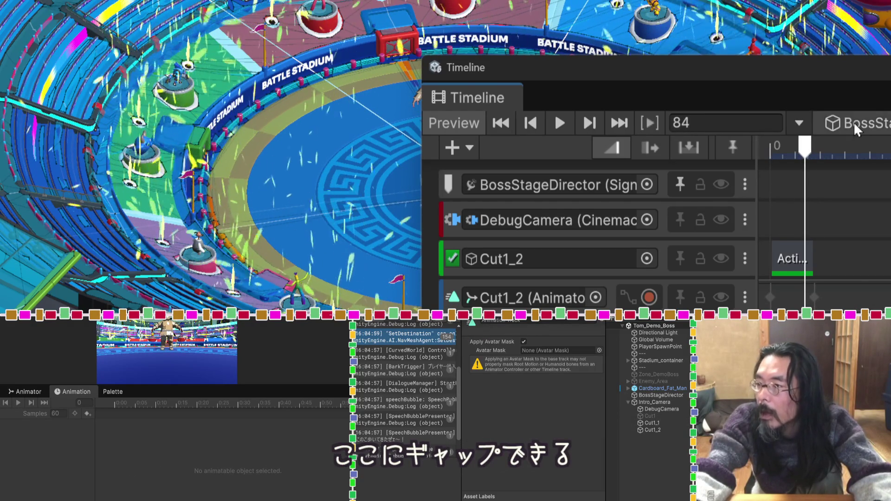
mouse_move(856, 73)
mouse_down()
mouse_move(658, 51)
mouse_move(521, 14)
mouse_move(659, 42)
mouse_up()
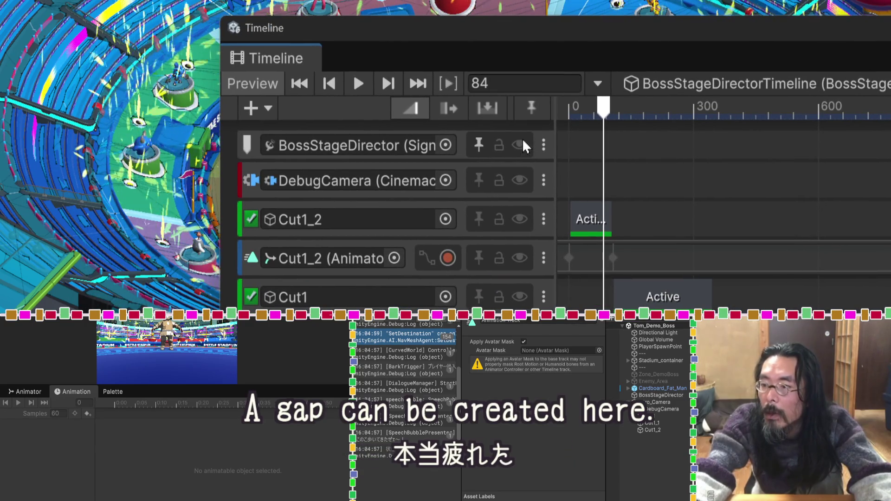
drag(603, 107, 611, 112)
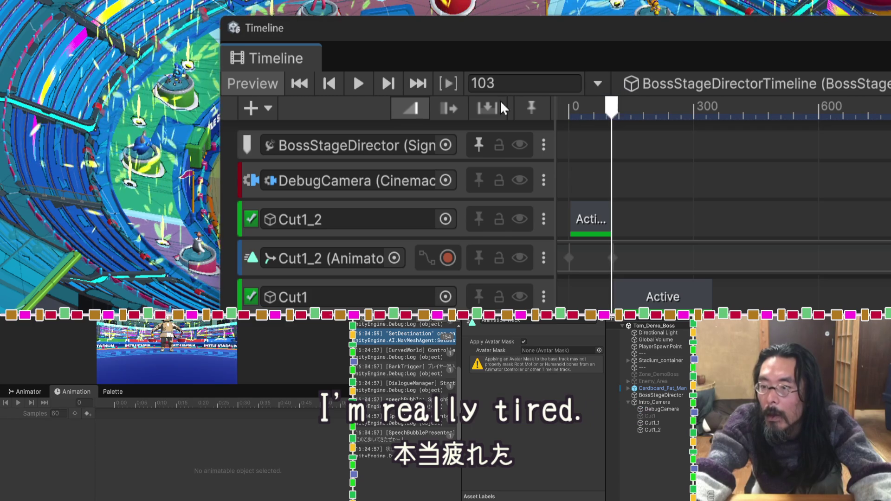
click(446, 83)
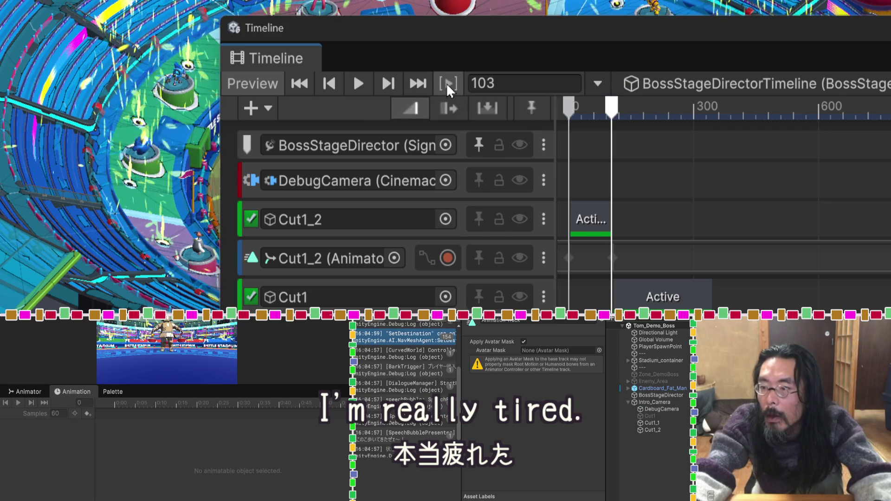
click(447, 83)
click(447, 82)
click(446, 82)
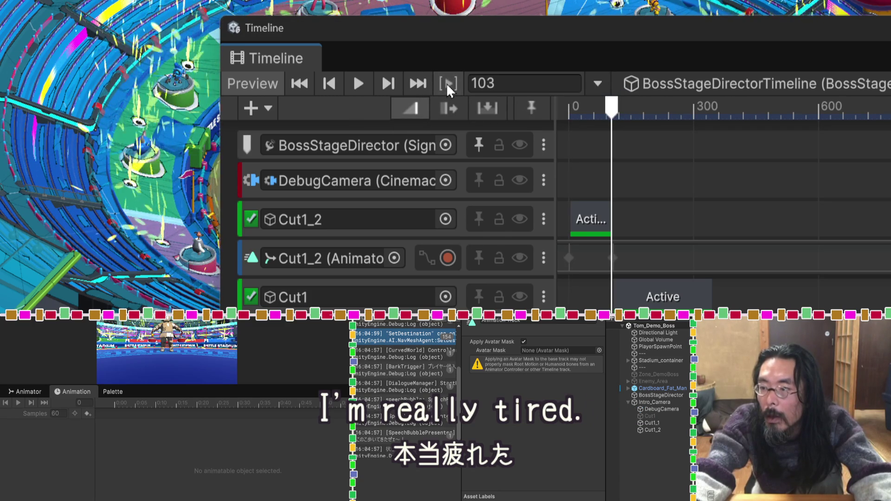
mouse_move(568, 109)
mouse_down()
mouse_move(552, 105)
mouse_move(635, 112)
mouse_move(622, 121)
mouse_up()
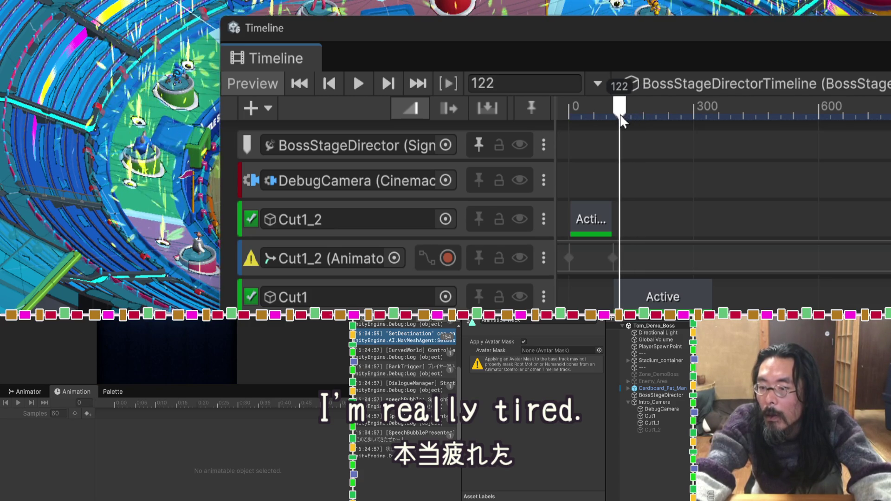
click(265, 84)
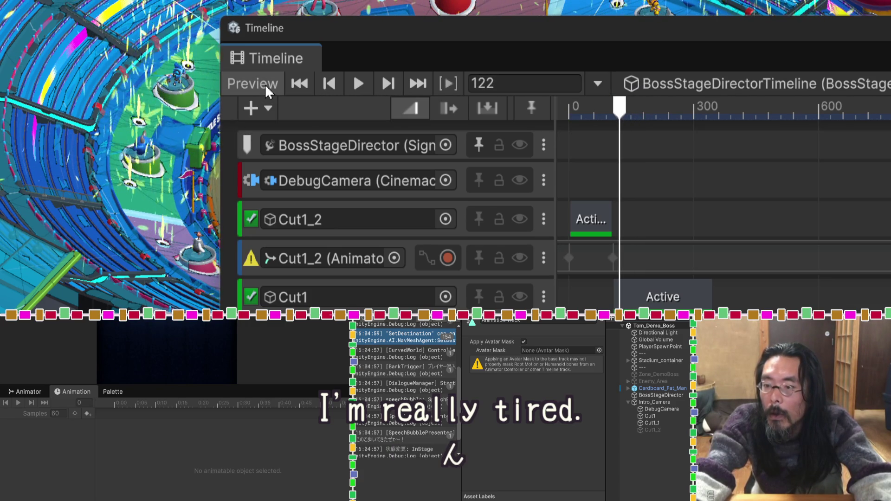
drag(590, 115, 593, 113)
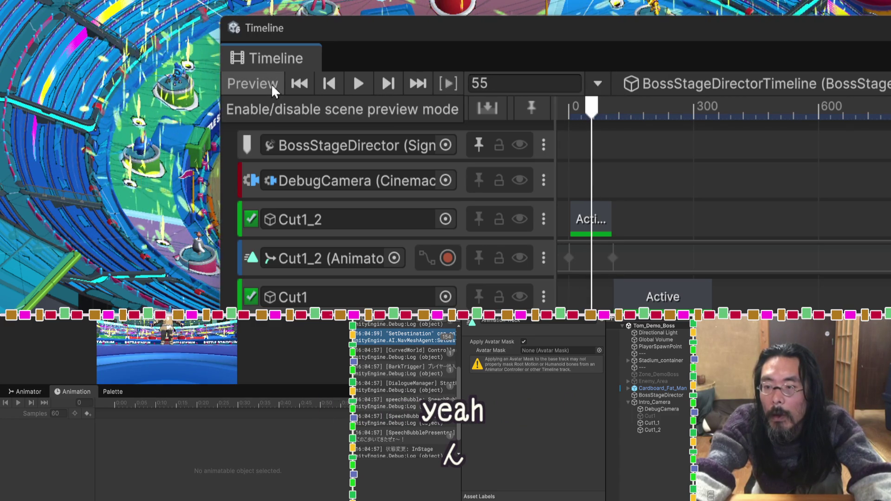
drag(375, 42, 370, 140)
drag(586, 212, 581, 214)
mouse_move(581, 206)
mouse_down()
mouse_move(563, 208)
mouse_move(592, 207)
mouse_move(624, 182)
mouse_up()
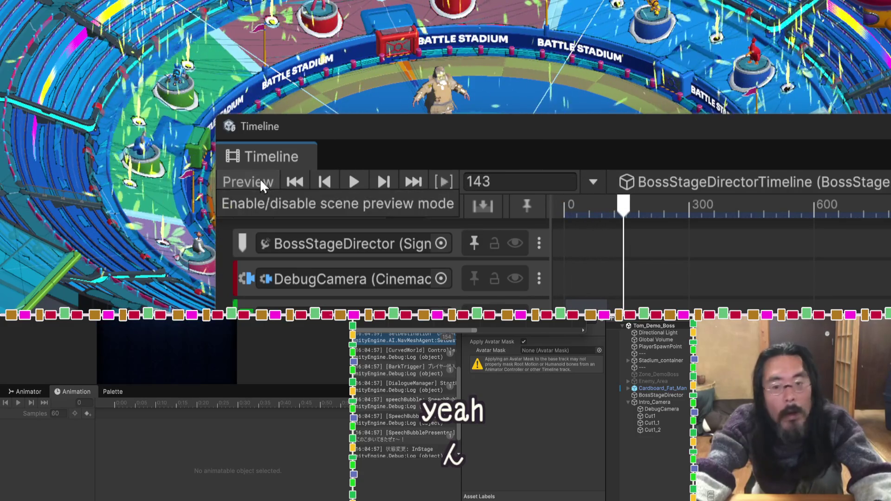
mouse_move(633, 205)
mouse_down()
mouse_move(601, 212)
mouse_move(631, 214)
mouse_up()
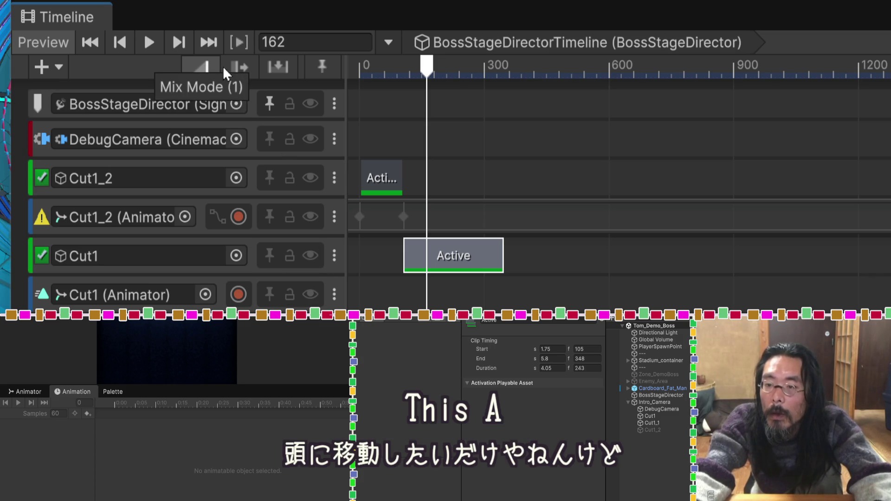
Step: Try Ripple, Replace and Mix clip-editing modes, then scrub back to frame 86
click(238, 68)
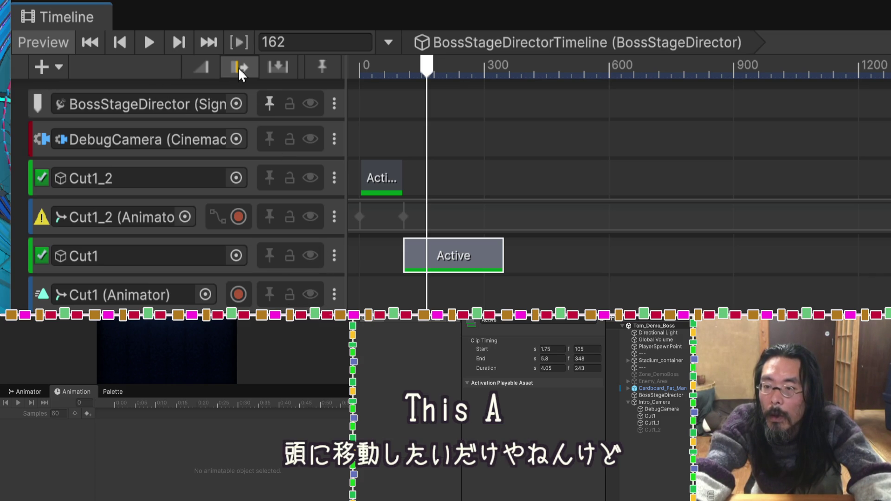
click(272, 66)
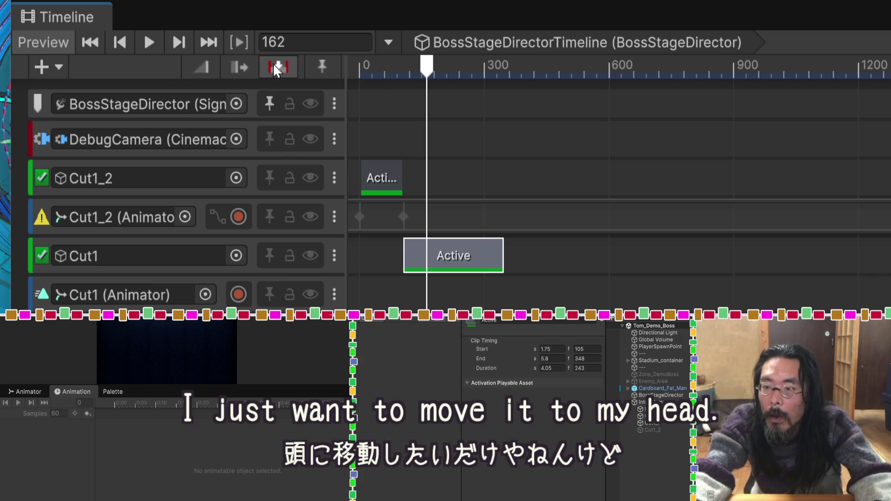
click(201, 66)
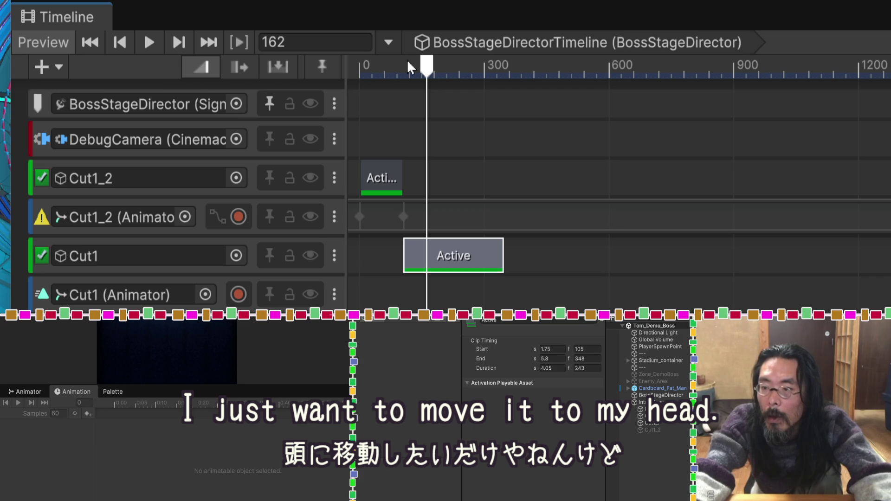
drag(426, 65, 395, 65)
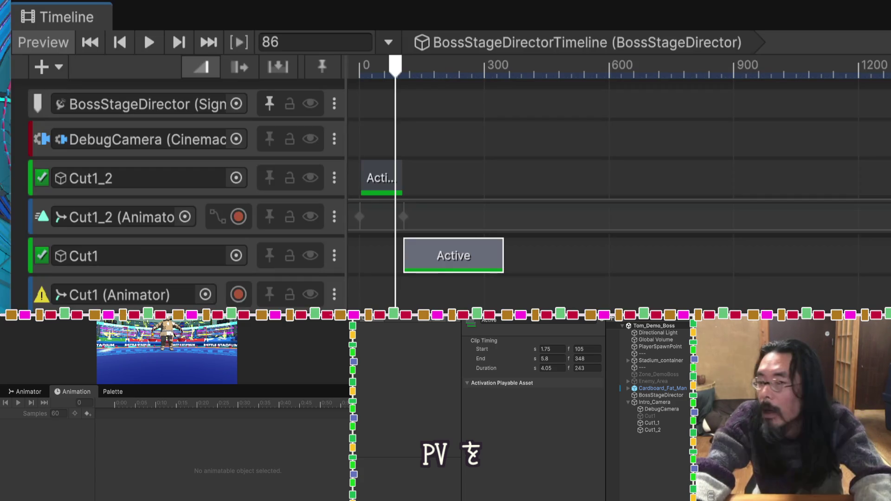
Step: Test the frame-step and jump-to-start/end shortcuts, ending with the playhead at frame 0
key(period)
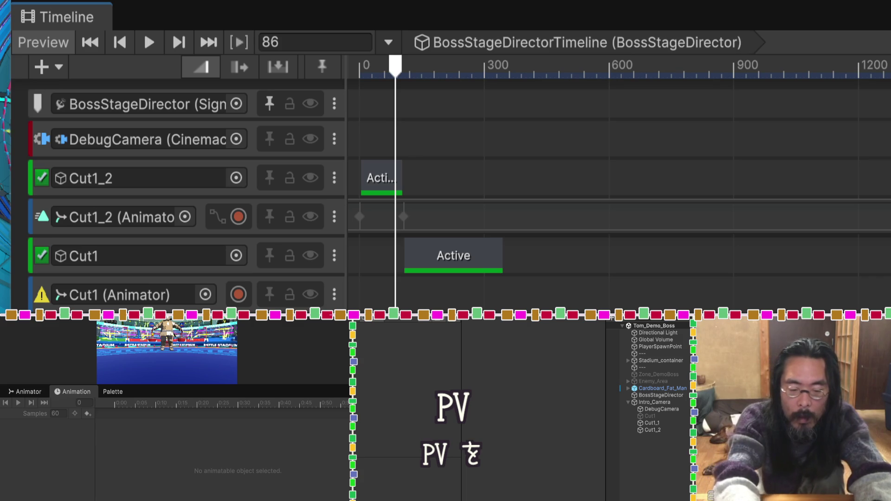
key(shift+comma)
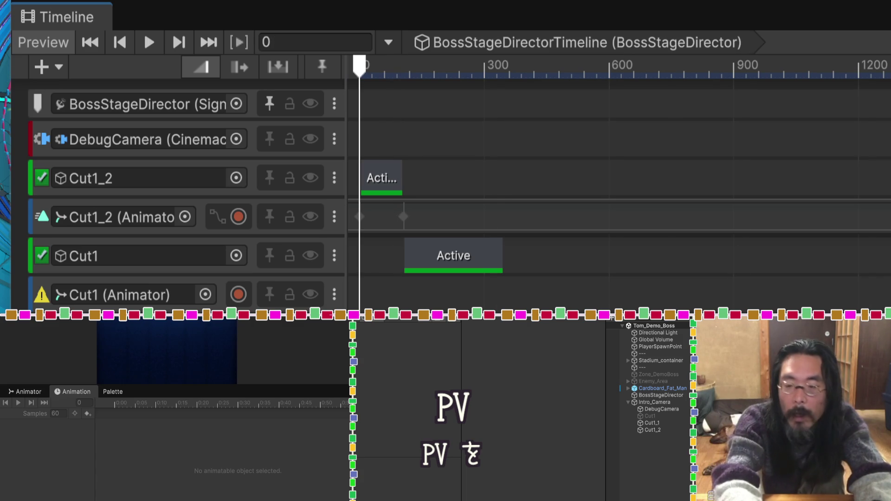
key(shift+period)
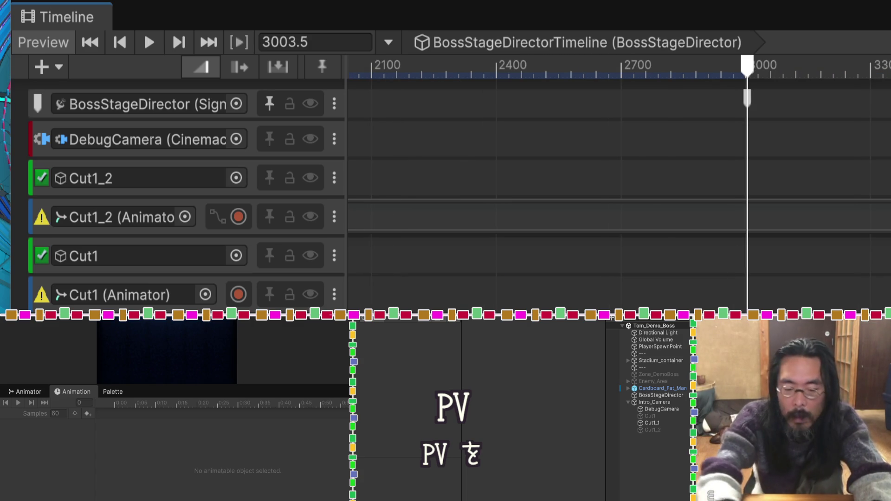
key(shift+comma)
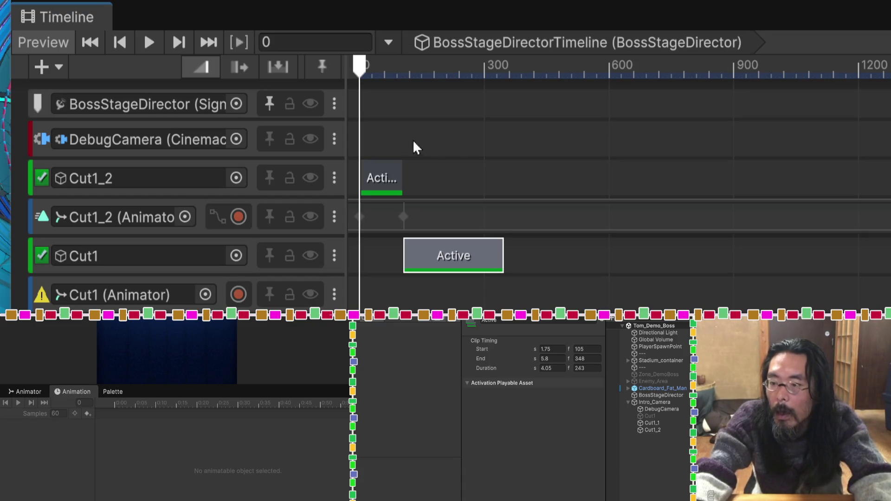
key(Escape)
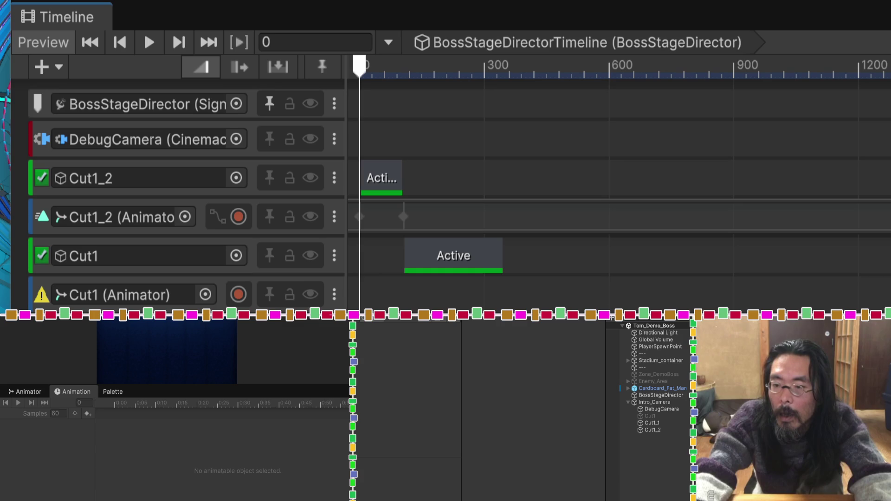
click(377, 226)
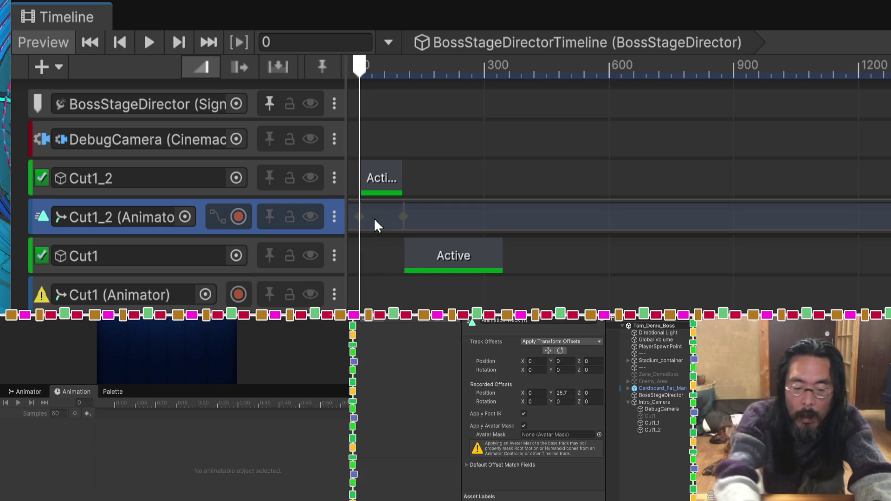
key(shift+period)
key(shift+comma)
key(period)
key(comma)
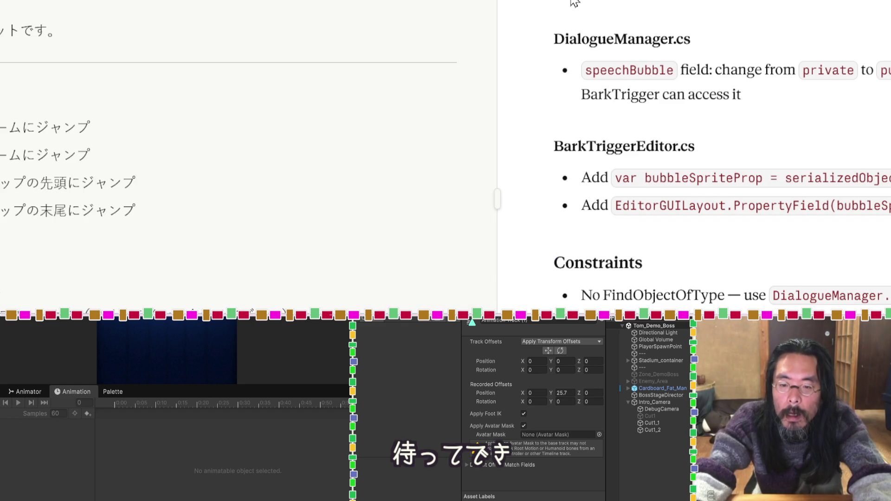
Step: Scroll the notes down to the Timeline shortcut list
scroll(210, 263, down, 5)
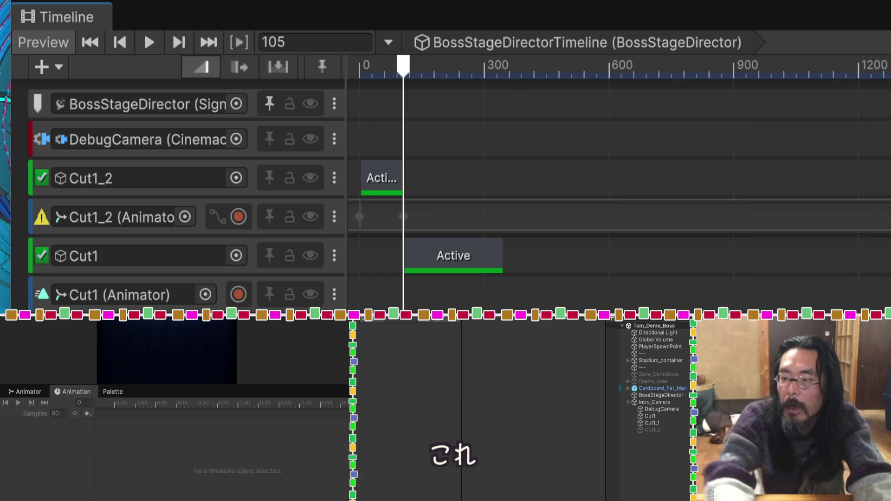
Step: Set the Cut1 Active clip to frames 105–290 and raise Cut1_1 to height 40.2
mouse_move(440, 269)
mouse_down()
mouse_move(452, 268)
mouse_move(445, 272)
mouse_up()
drag(503, 254, 480, 255)
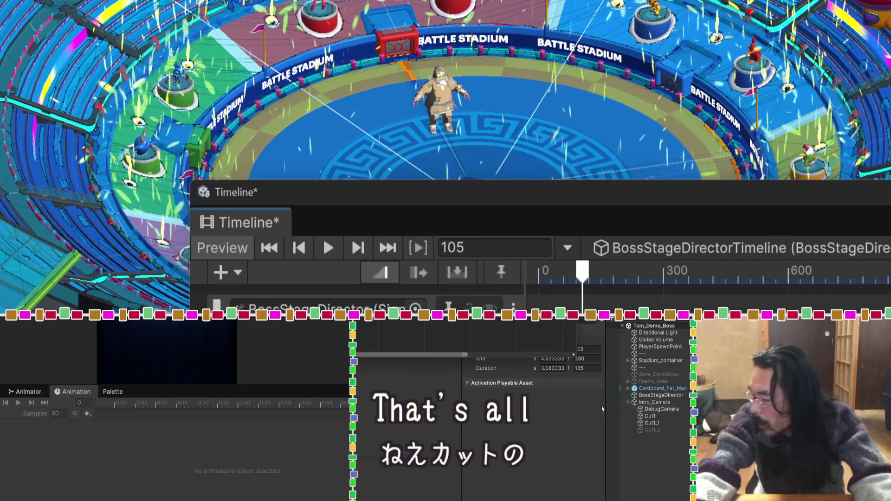
click(651, 423)
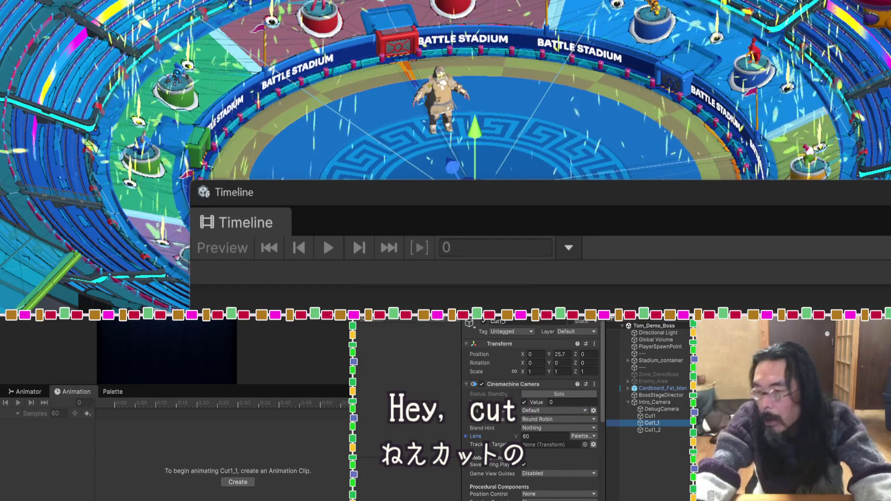
click(476, 119)
drag(475, 119, 473, 18)
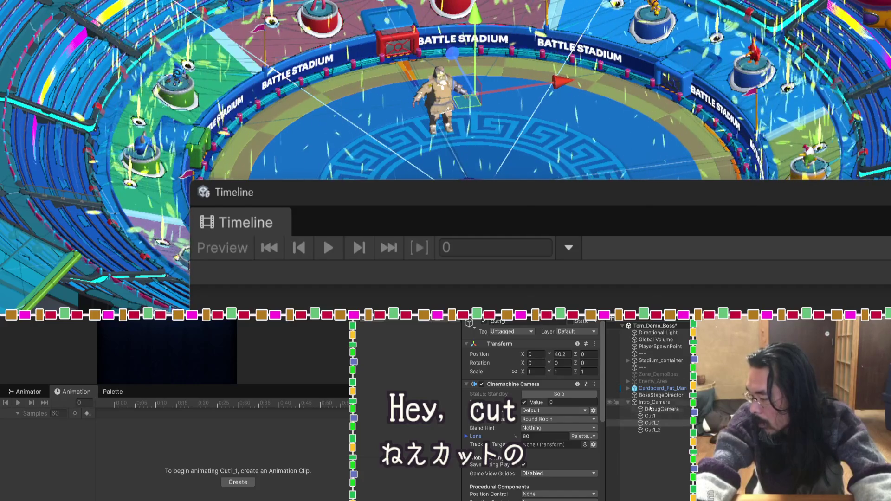
Step: Reselect Cut1_1 and raise it higher above the arena
click(640, 423)
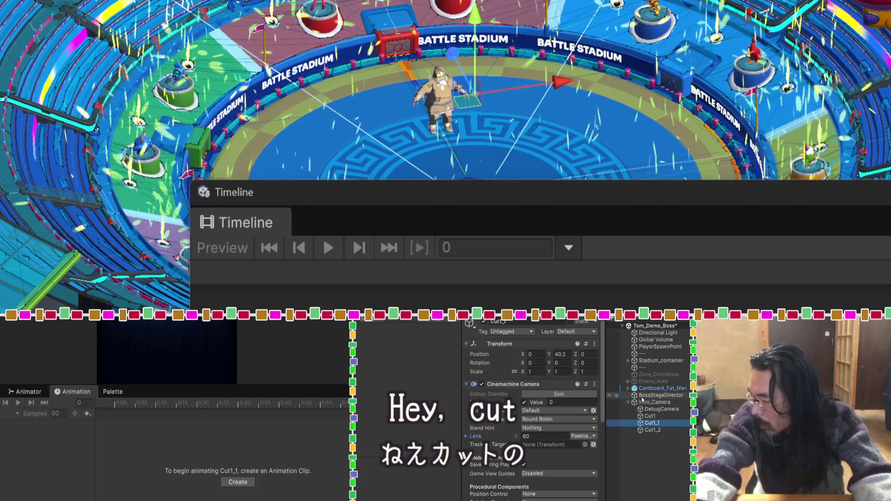
click(649, 395)
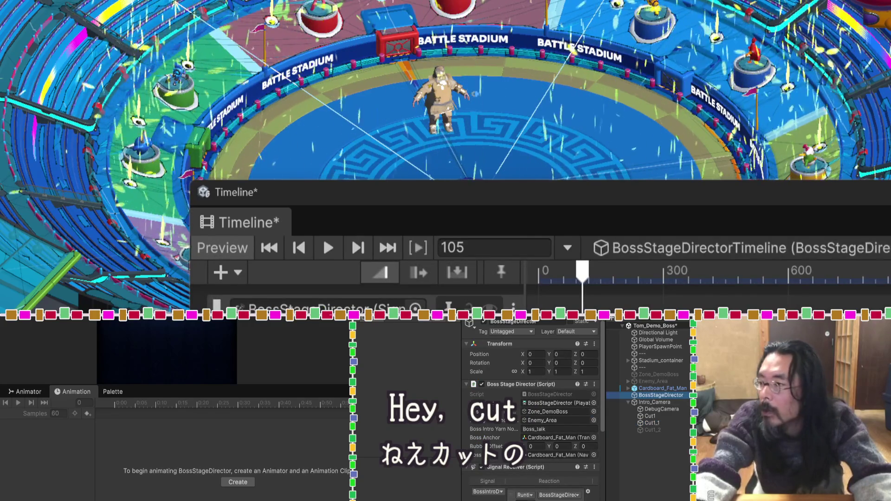
double_click(524, 190)
double_click(606, 199)
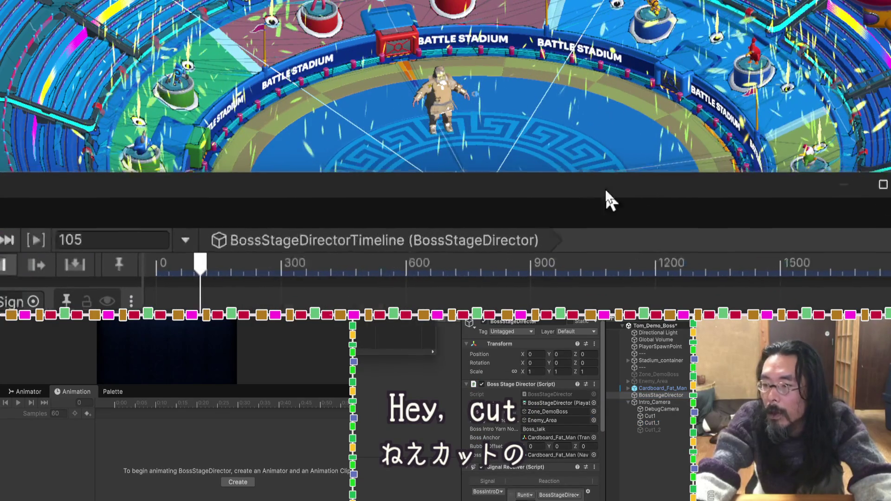
click(650, 423)
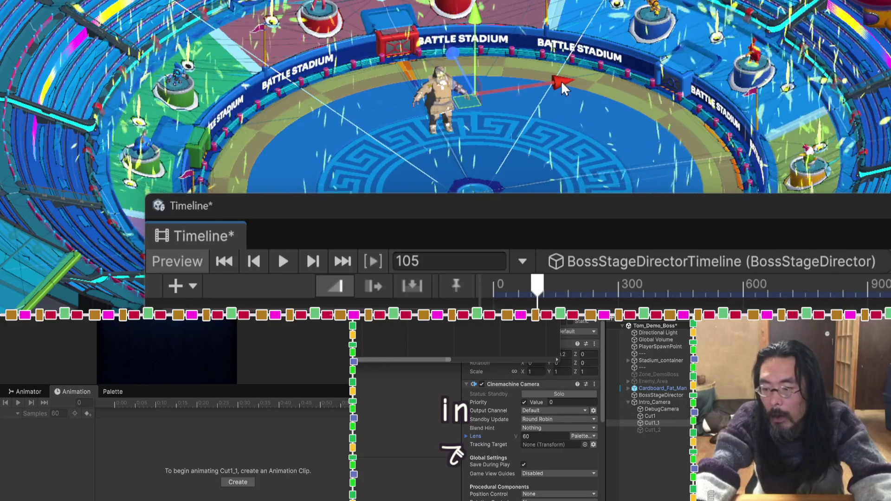
mouse_move(476, 46)
mouse_down()
mouse_move(473, 5)
mouse_move(469, 62)
mouse_up()
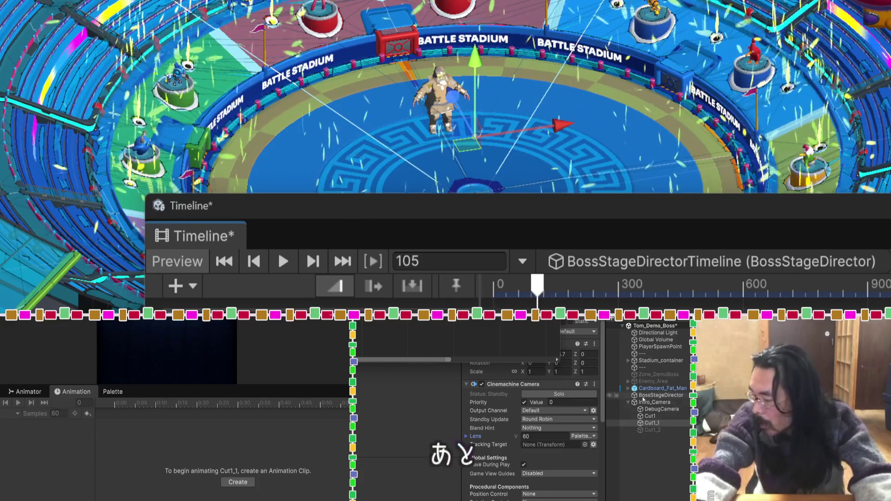
Step: Select the Cut1 camera and raise it higher above the arena
click(650, 416)
drag(477, 130, 476, 55)
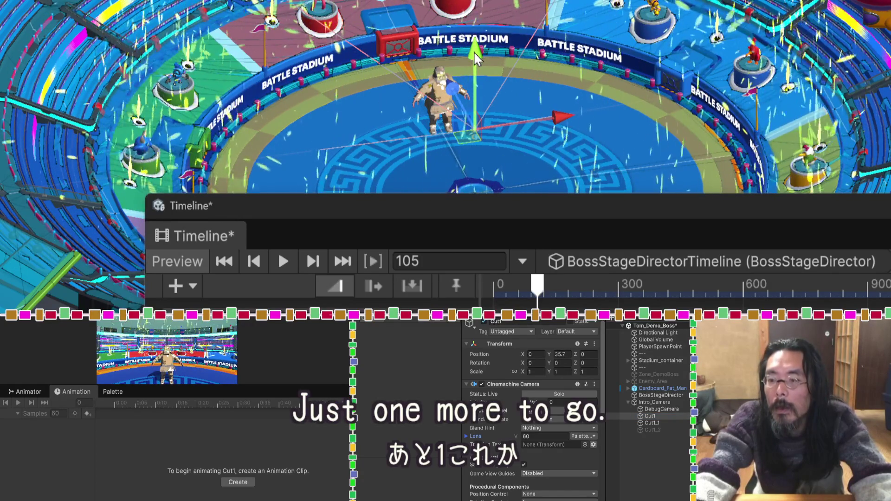
scroll(513, 188, up, 5)
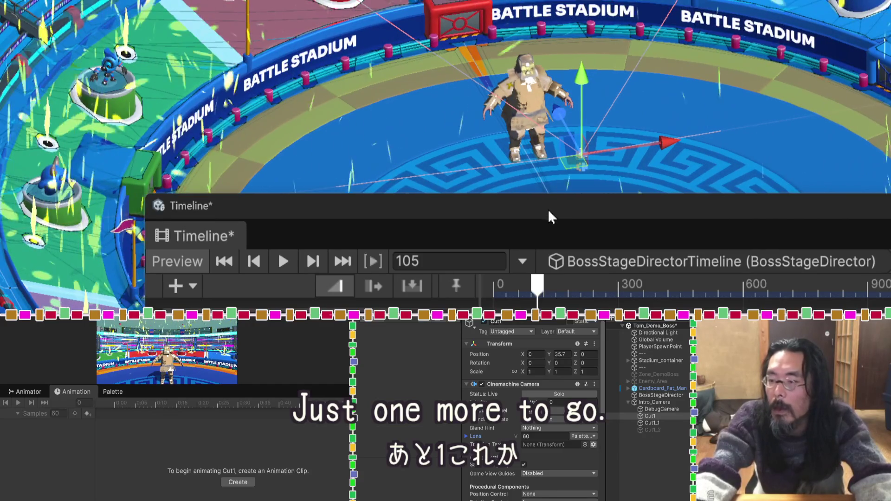
Step: Dock the Timeline in the bottom panel and widen its track header column to show track names
drag(549, 216, 388, 321)
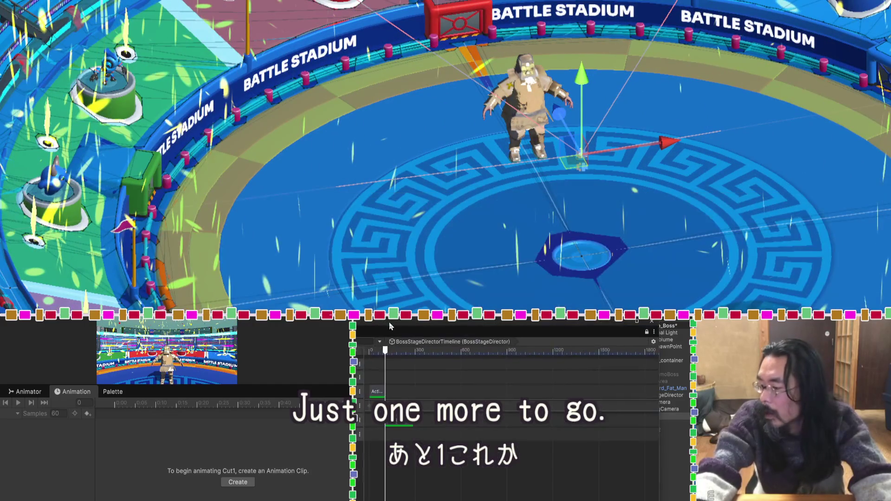
scroll(402, 119, up, 3)
drag(403, 122, 319, 222)
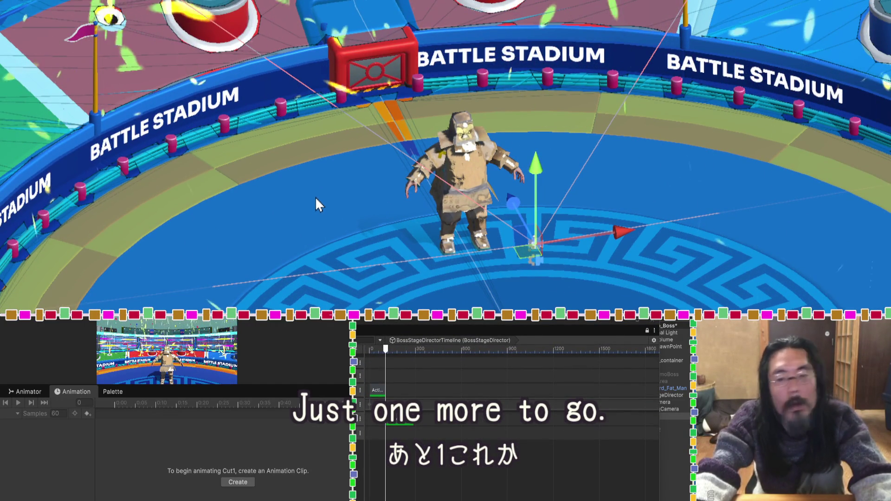
drag(369, 355, 493, 353)
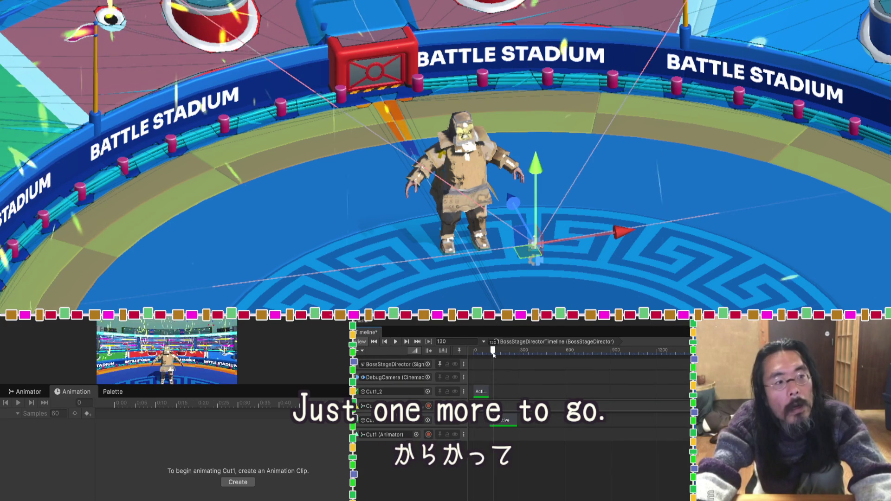
Step: Move the Cut1 camera left and lower so it sits beside the boss
scroll(436, 144, down, 3)
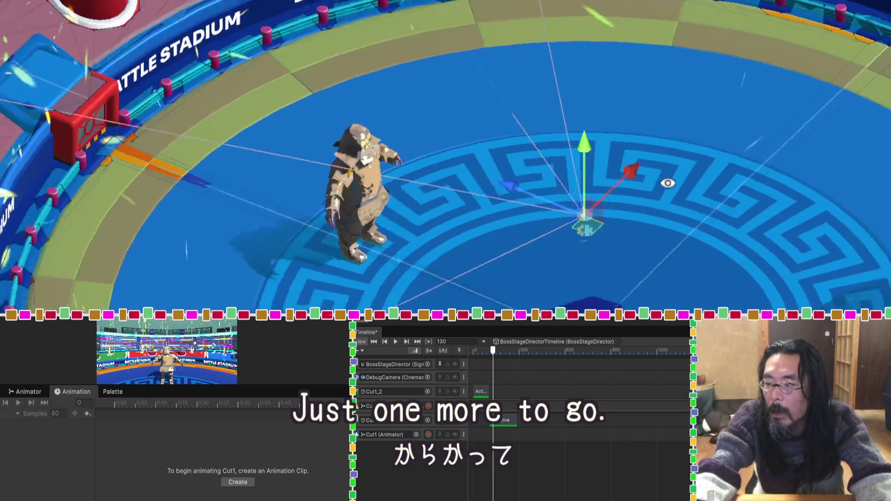
drag(463, 168, 384, 158)
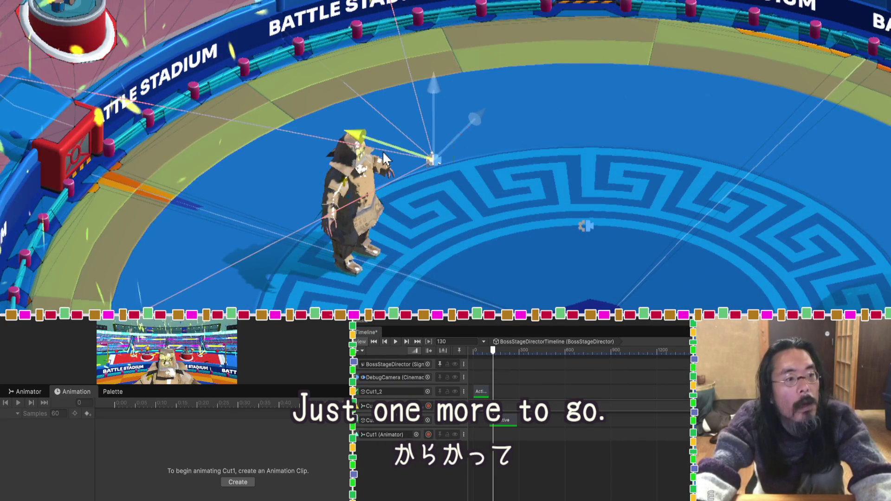
drag(433, 91, 435, 107)
drag(383, 126, 547, 160)
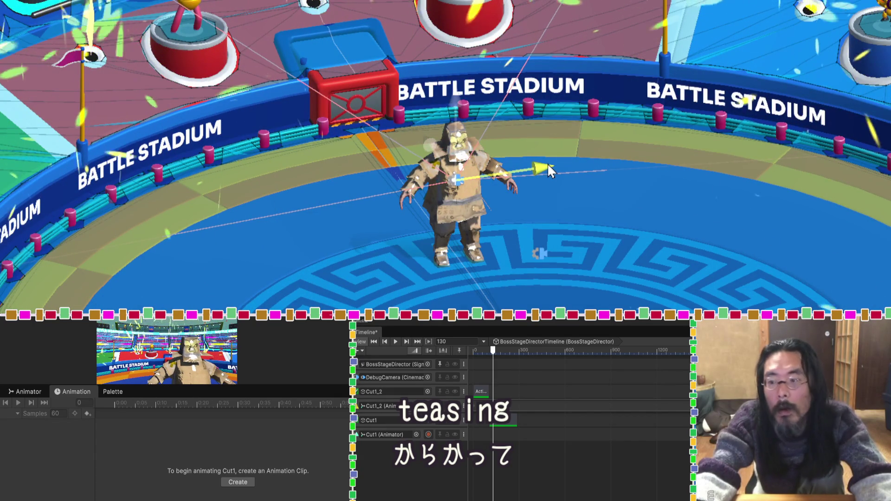
drag(549, 165, 544, 140)
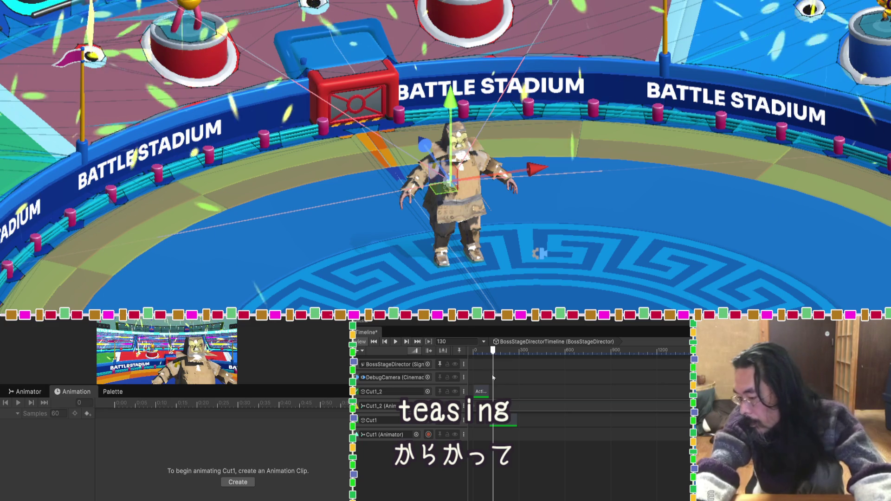
Step: Scrub the playhead through frames 110, 0 and 115, then select the Cut1_2 animation track
click(490, 351)
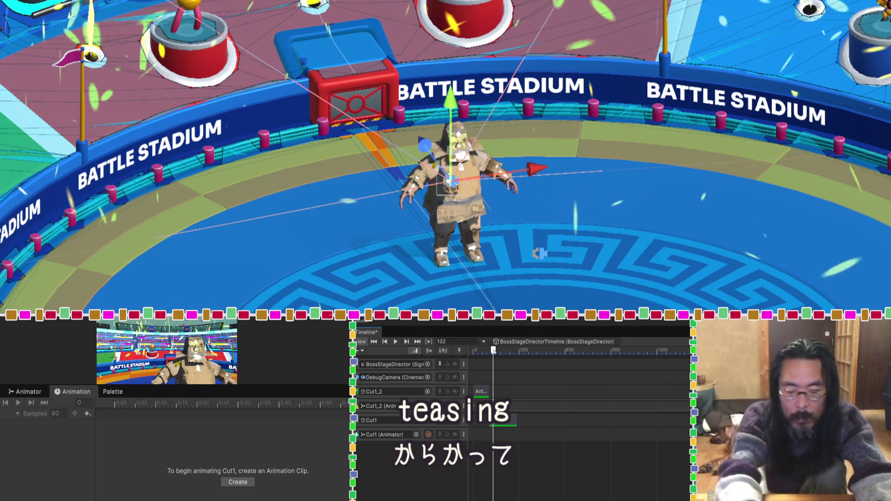
key(shift+comma)
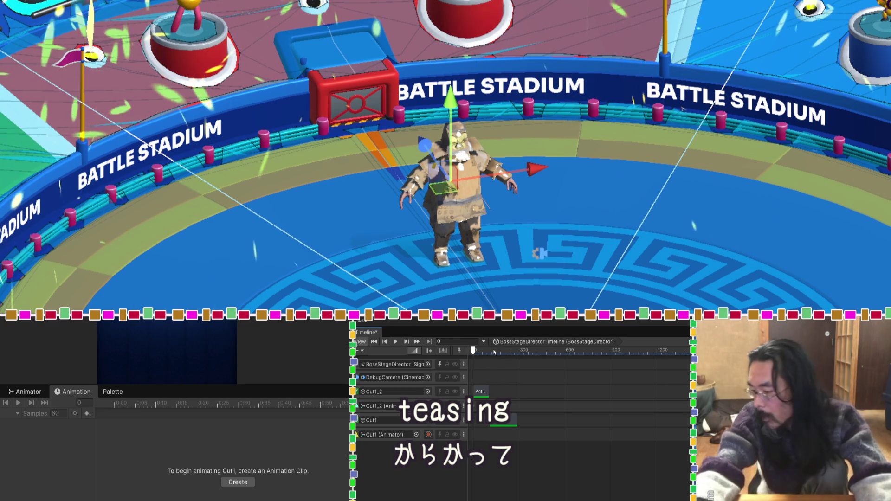
click(491, 351)
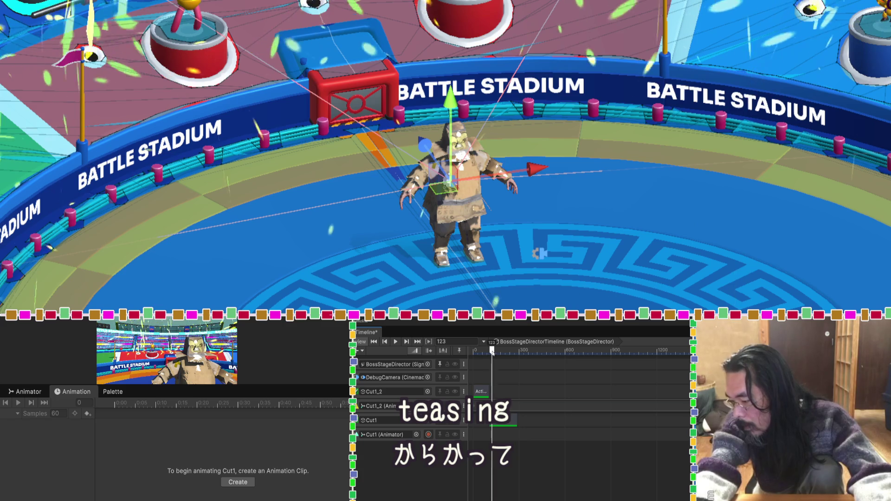
click(478, 407)
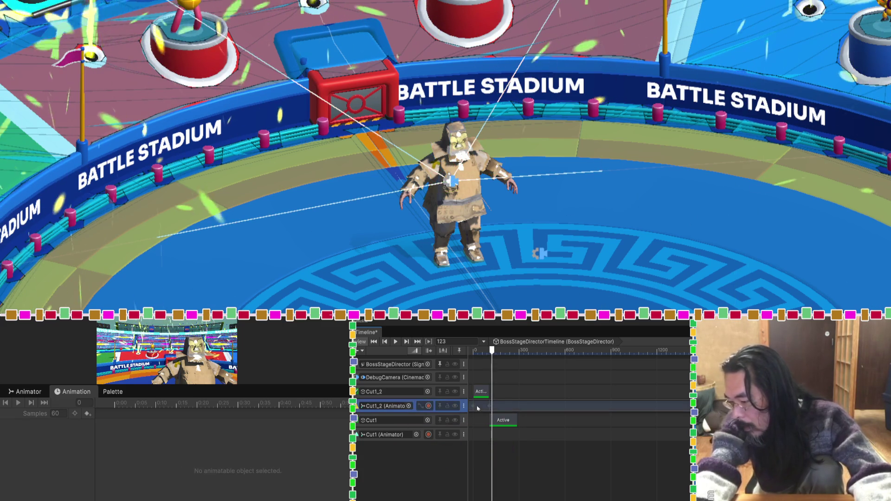
Step: Rewind to frame 0, select the Cut1 track, play the preview, and select its Active clip
key(shift+comma)
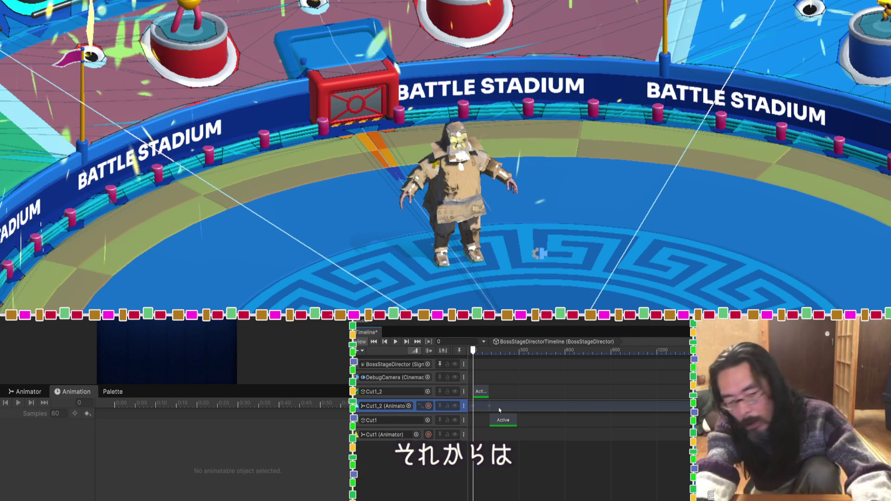
key(comma)
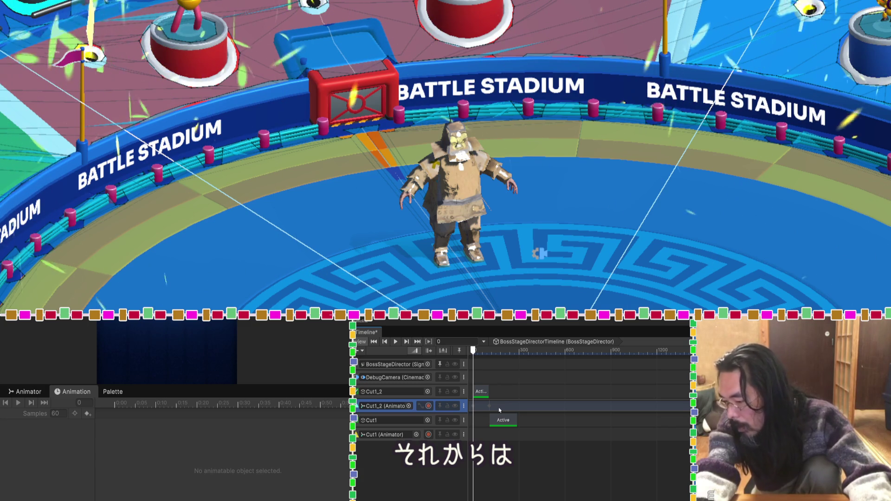
click(485, 421)
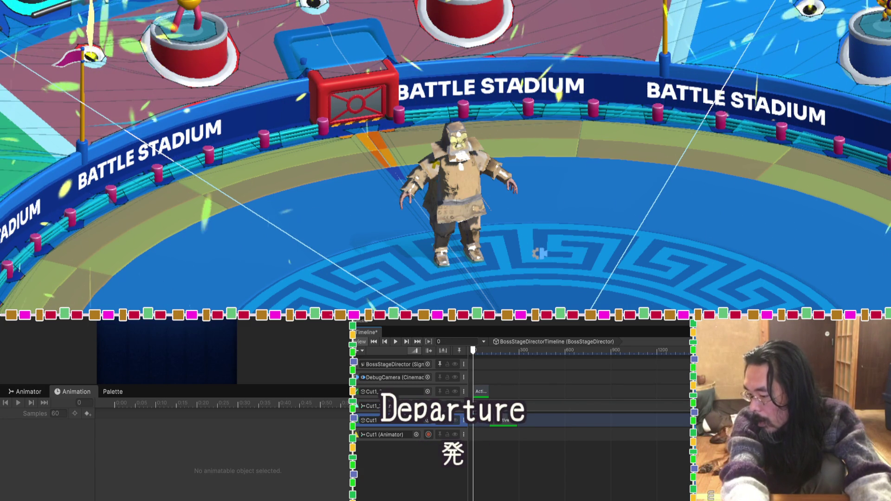
key(space)
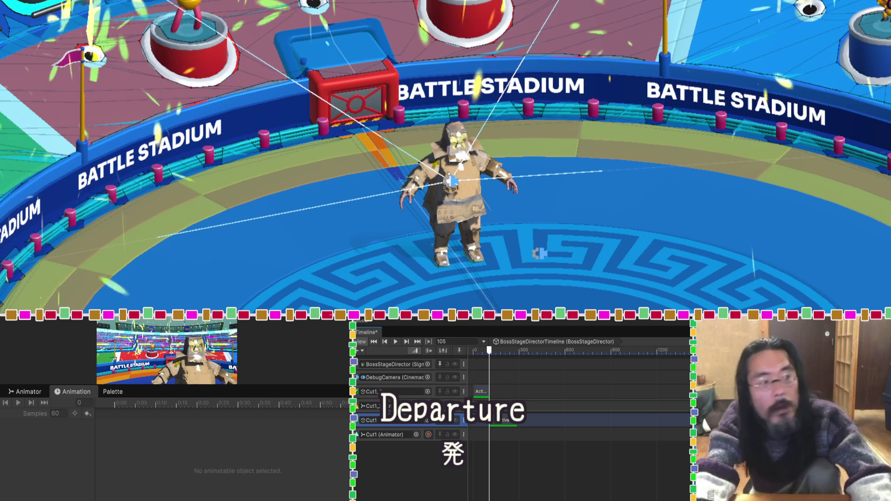
click(493, 416)
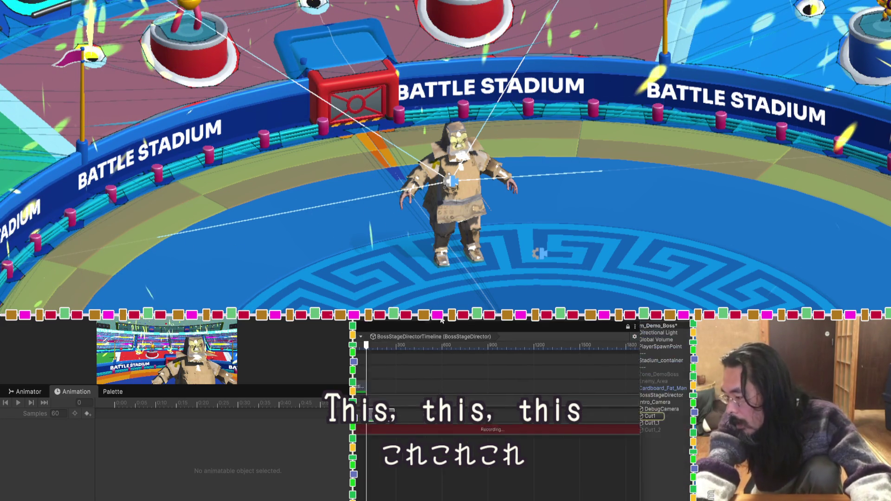
Step: Select Cut1, nudge it slightly right, and move the Timeline panel into the lower dock
click(640, 416)
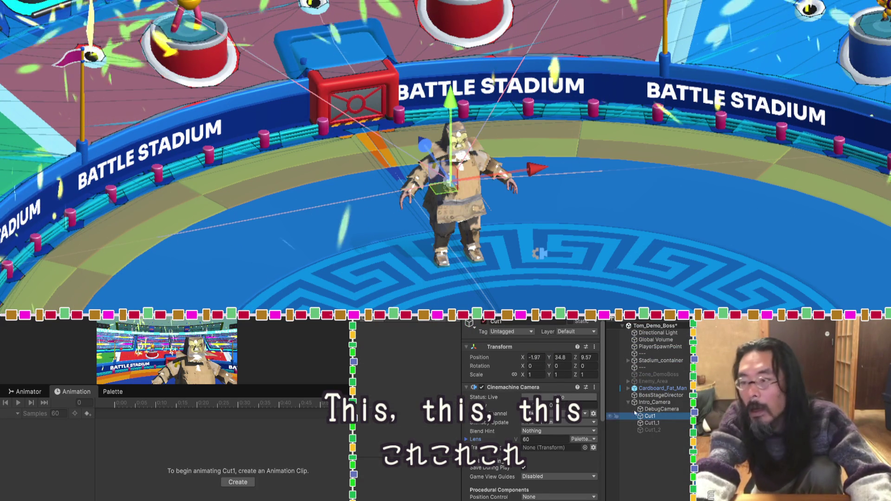
drag(527, 175, 531, 175)
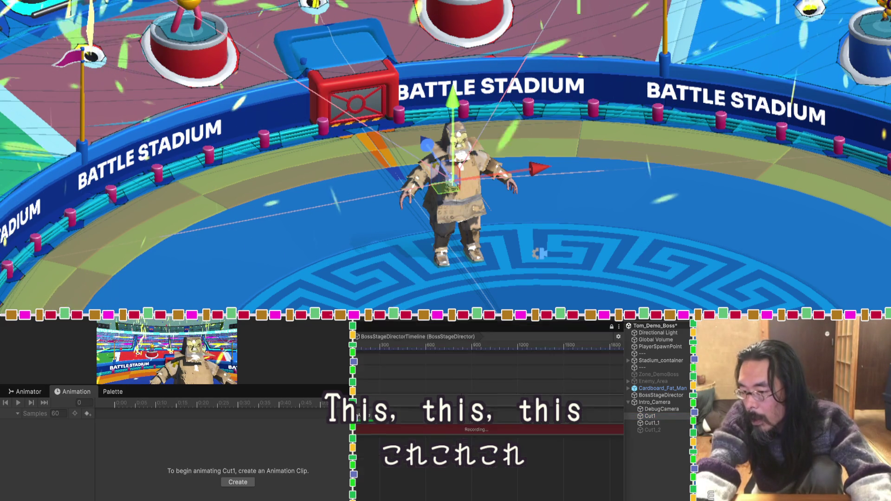
mouse_move(306, 318)
mouse_down()
mouse_move(299, 205)
mouse_move(319, 323)
mouse_move(696, 19)
mouse_up()
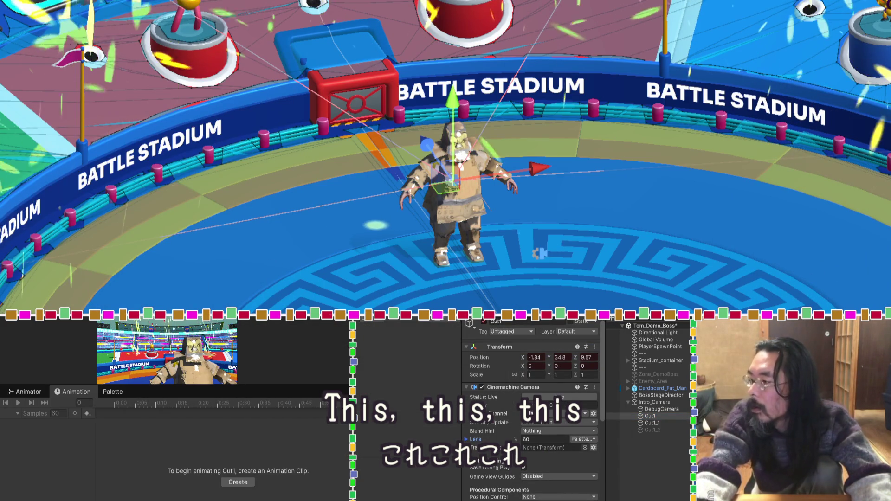
Step: Try sliding Cut1 right to X 0.75 and then X 1.29, undoing the moves
drag(539, 166, 589, 158)
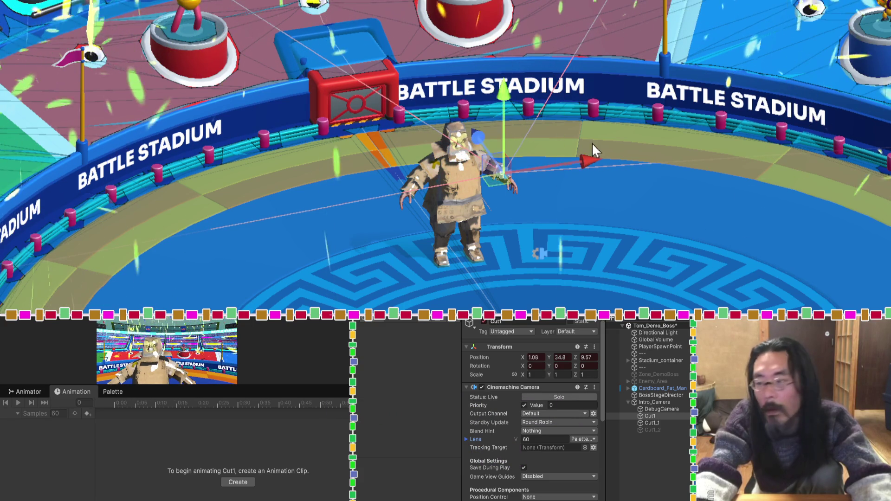
key(ctrl+z)
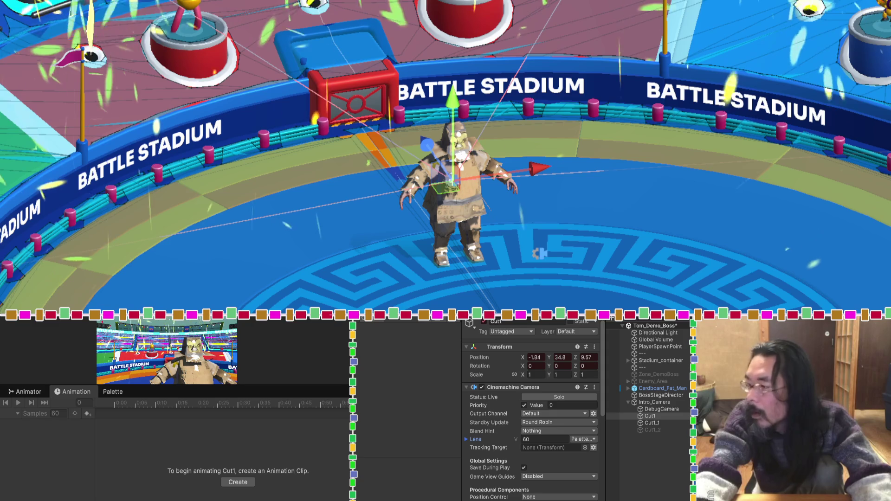
drag(533, 174, 589, 159)
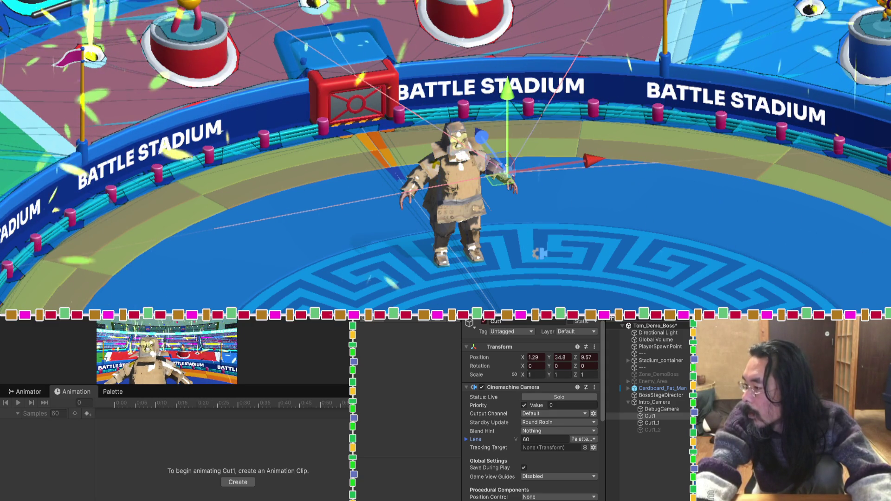
key(ctrl+z)
key(ctrl+z)
key(ctrl+z)
key(ctrl+y)
key(ctrl+y)
key(ctrl+y)
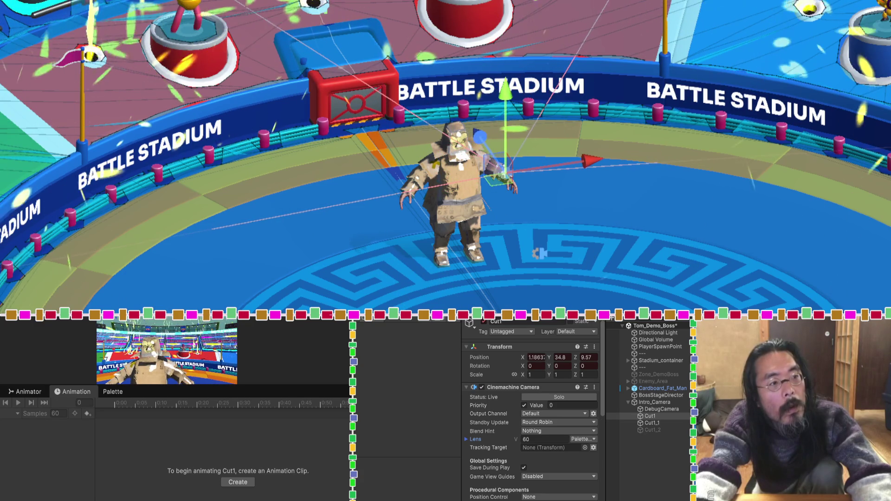
key(ctrl+z)
key(ctrl+z)
key(ctrl+z)
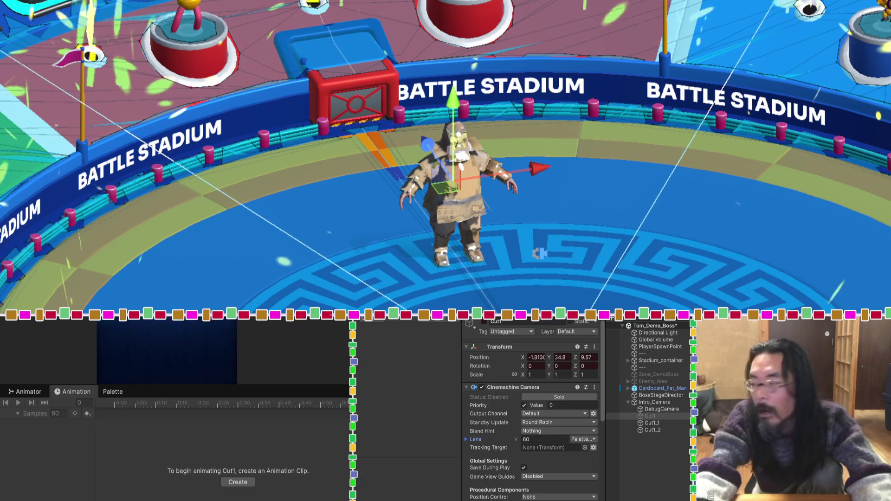
key(ctrl+y)
key(ctrl+y)
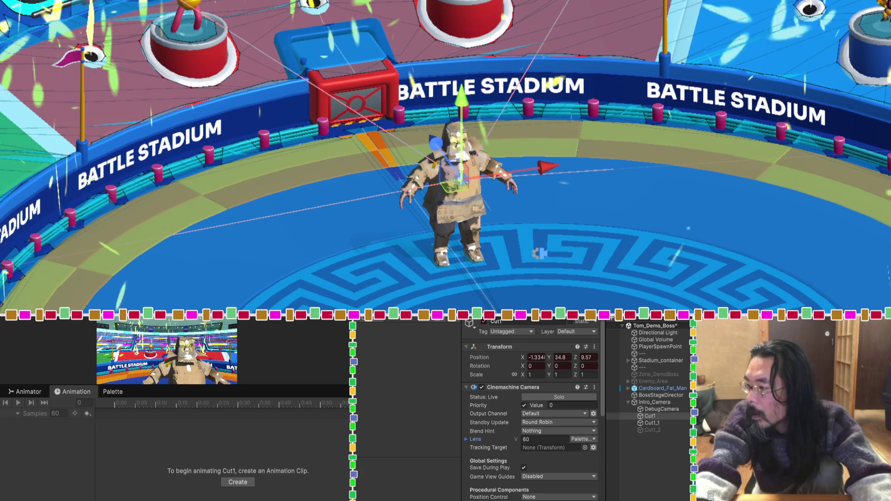
key(ctrl+z)
key(ctrl+z)
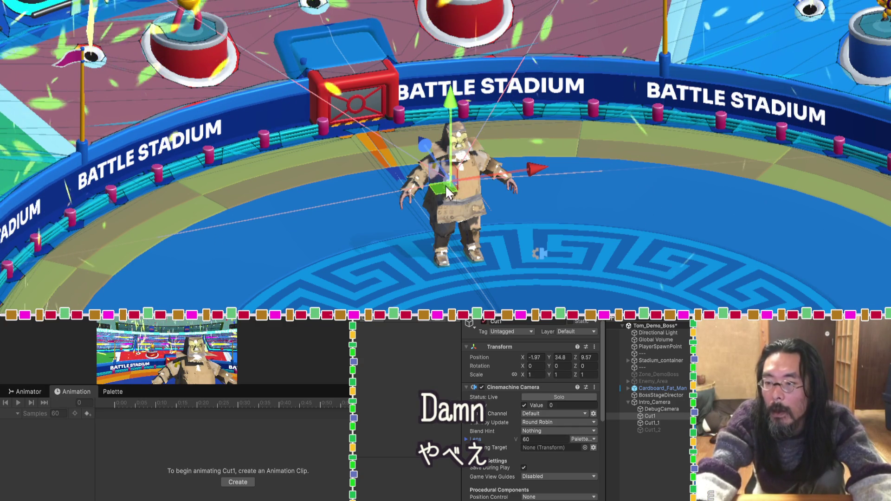
Step: Bring Cut1 closer in front of the boss, pull it back slightly, and save the Tom_Demo_Boss scene
drag(446, 191, 457, 169)
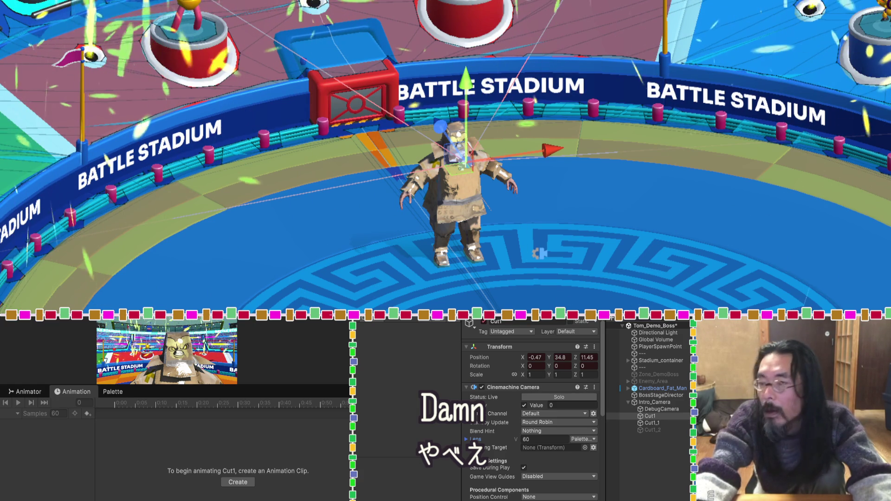
drag(432, 121, 443, 143)
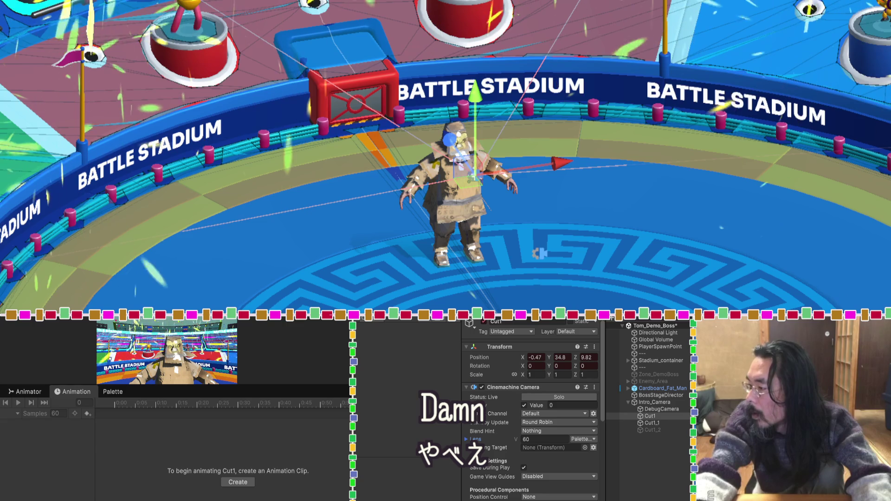
key(ctrl+s)
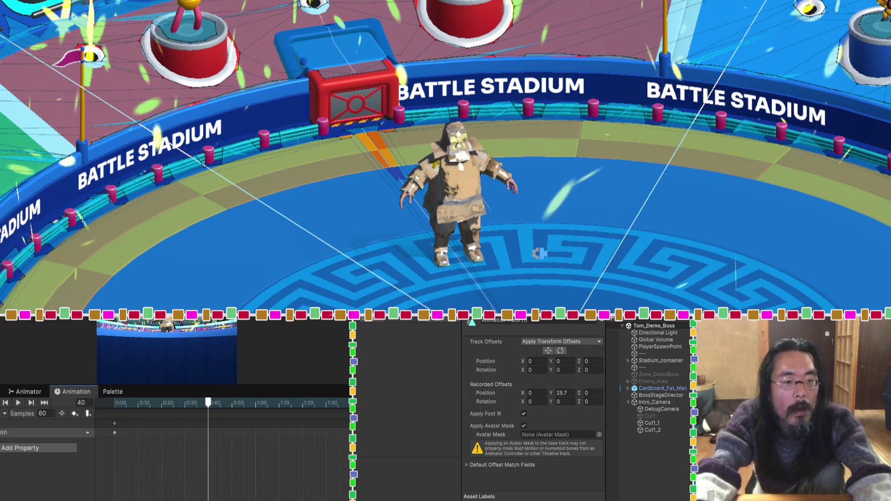
Step: Show the camera animation as curves, play it, and move the key to about 1:26 with a higher value
key(c)
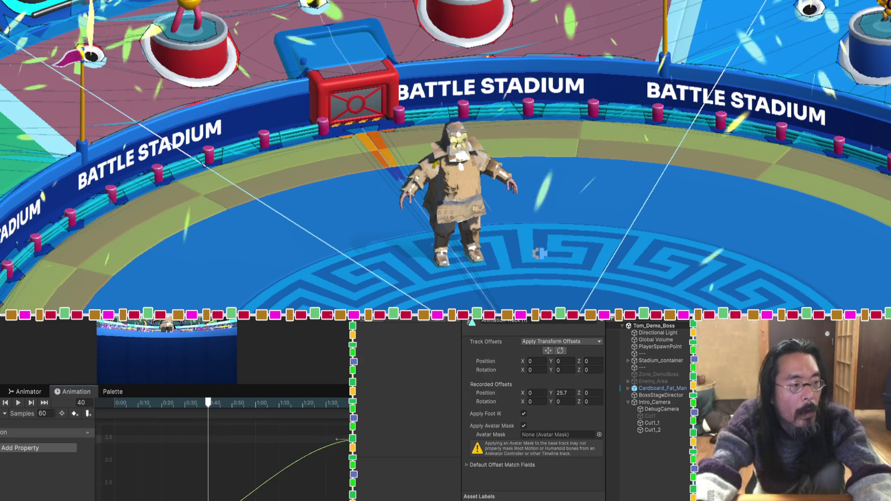
mouse_move(229, 383)
mouse_down()
mouse_move(229, 353)
mouse_move(228, 377)
mouse_up()
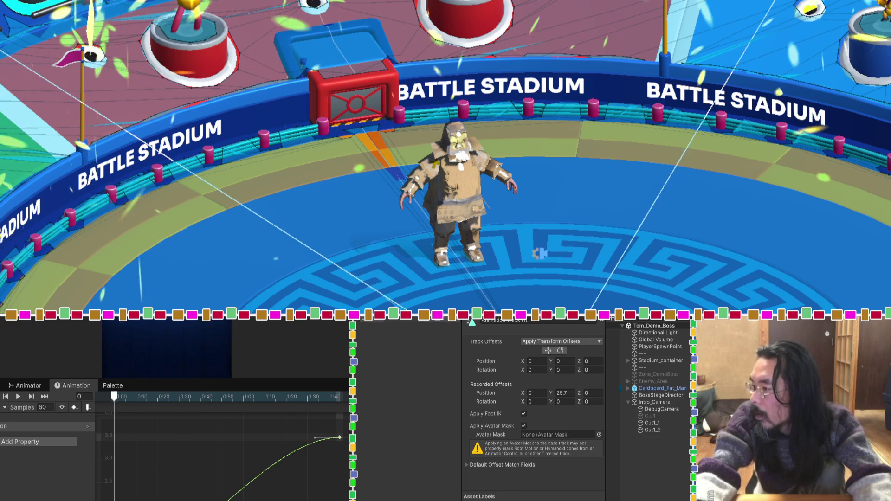
key(space)
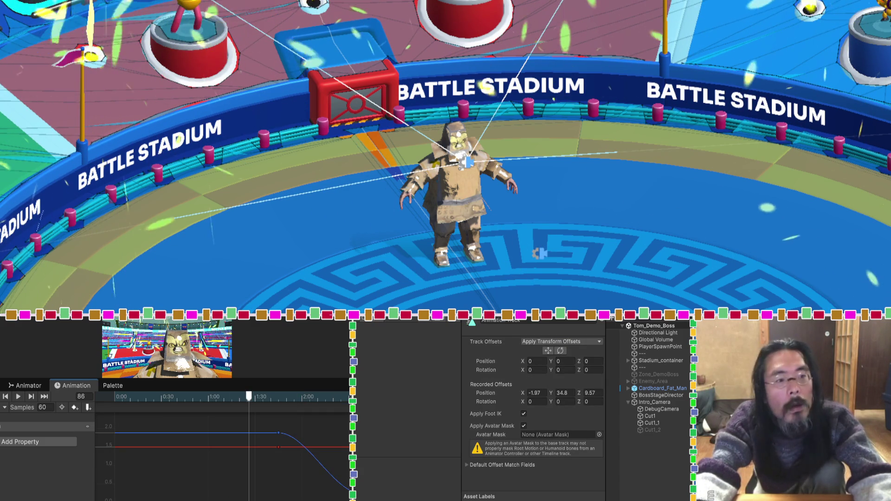
drag(279, 433, 251, 434)
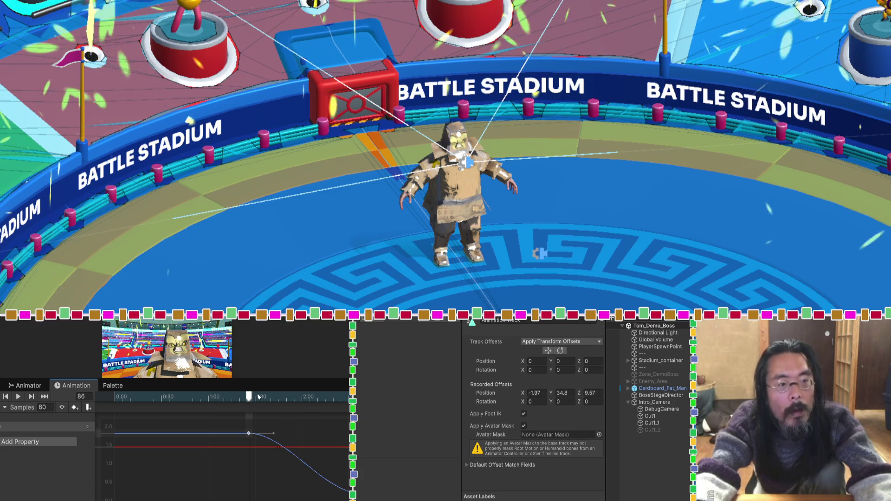
mouse_move(258, 397)
mouse_down()
mouse_move(312, 399)
mouse_move(250, 403)
mouse_up()
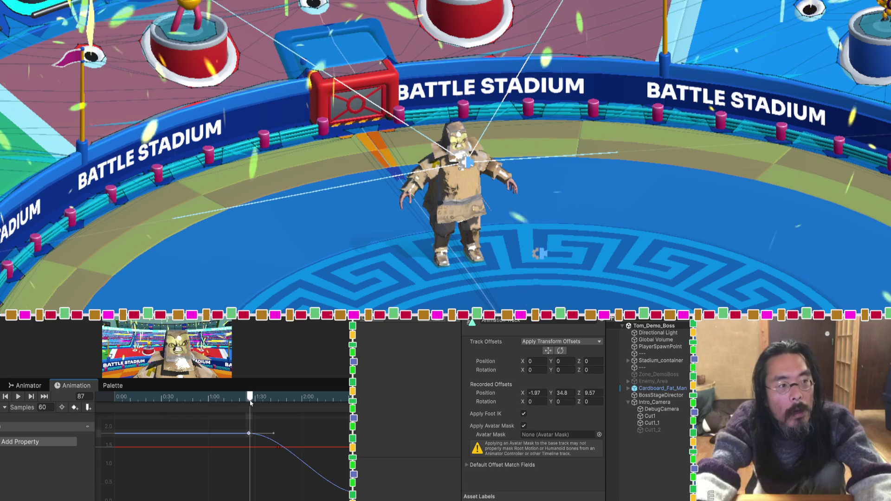
mouse_move(248, 433)
mouse_down()
mouse_move(251, 405)
mouse_move(230, 419)
mouse_move(231, 434)
mouse_move(246, 431)
mouse_move(267, 396)
mouse_move(312, 396)
mouse_up()
scroll(275, 447, up, 2)
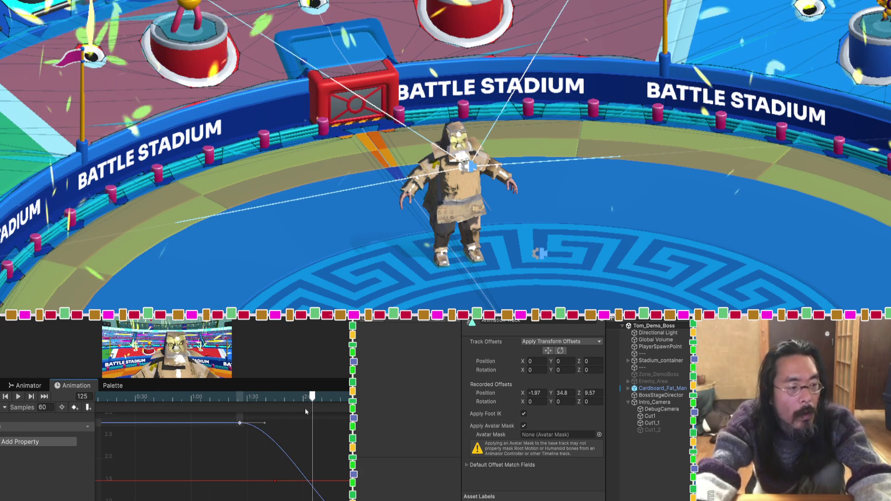
Step: Return to keyframe view and scrub through frames 87, 85, 94 and 28 to check the cut
key(c)
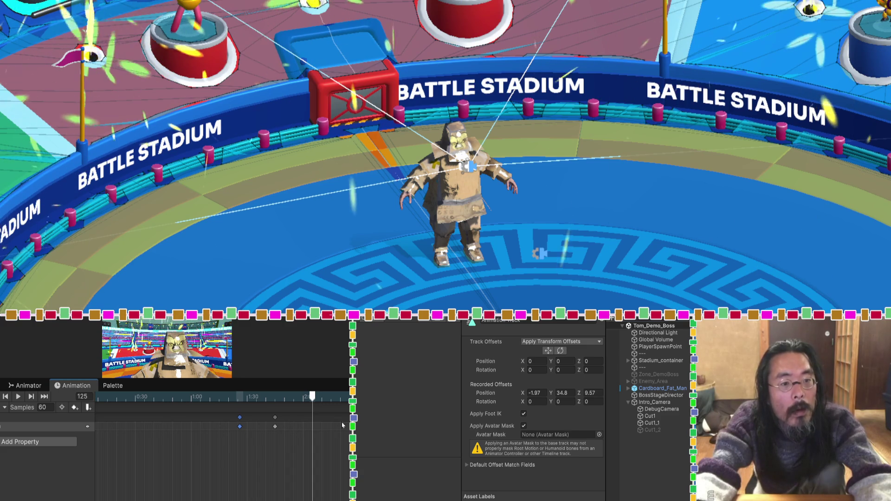
mouse_move(312, 397)
mouse_down()
mouse_move(243, 394)
mouse_move(275, 395)
mouse_up()
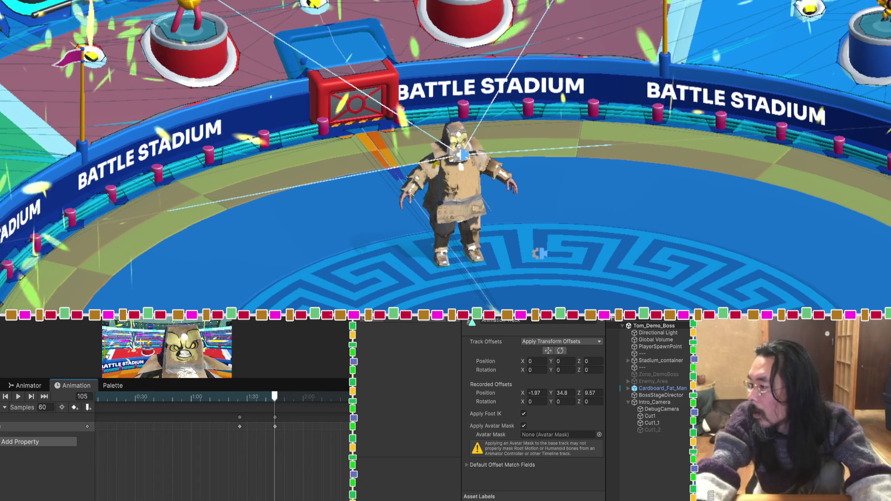
click(237, 396)
drag(237, 397, 253, 396)
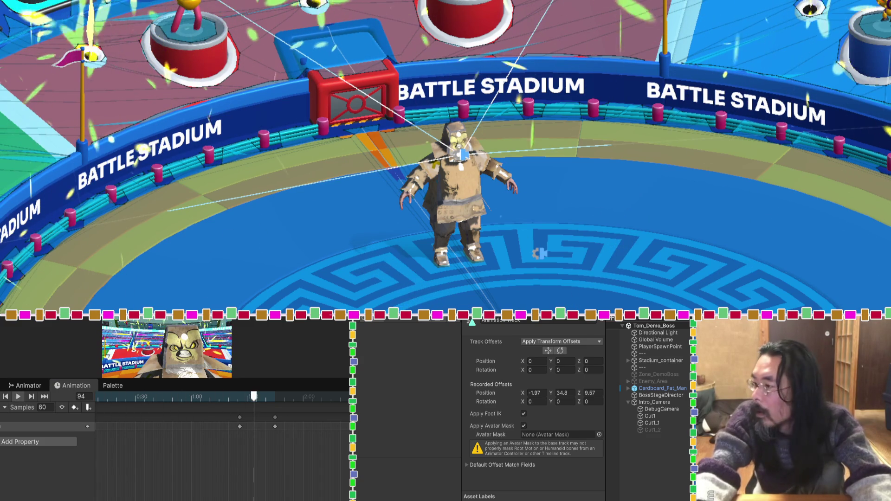
click(131, 397)
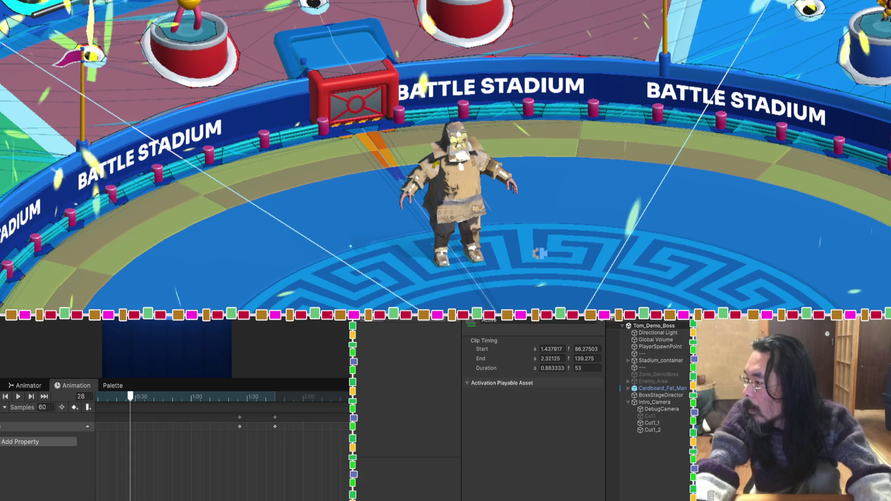
Step: Step the playhead between frames 43, 47, the first frame and the keyframe at 86 to review the cut
click(159, 396)
key(period)
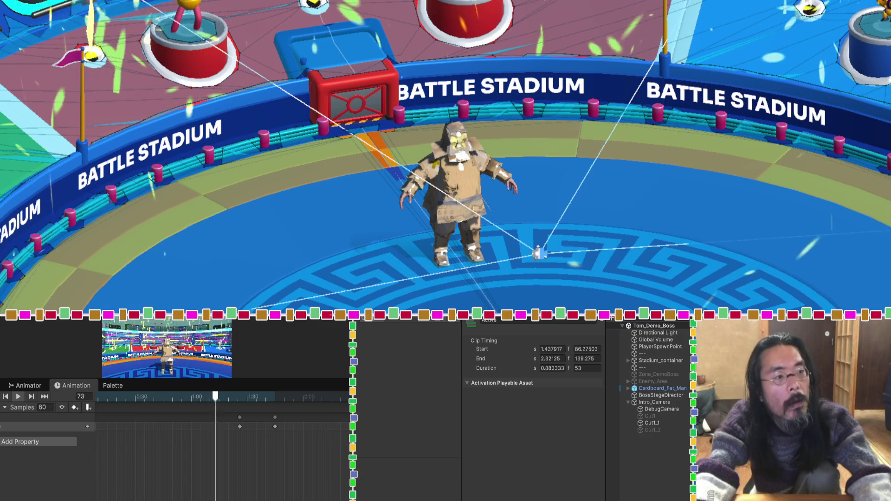
key(period)
key(period)
key(period)
key(period)
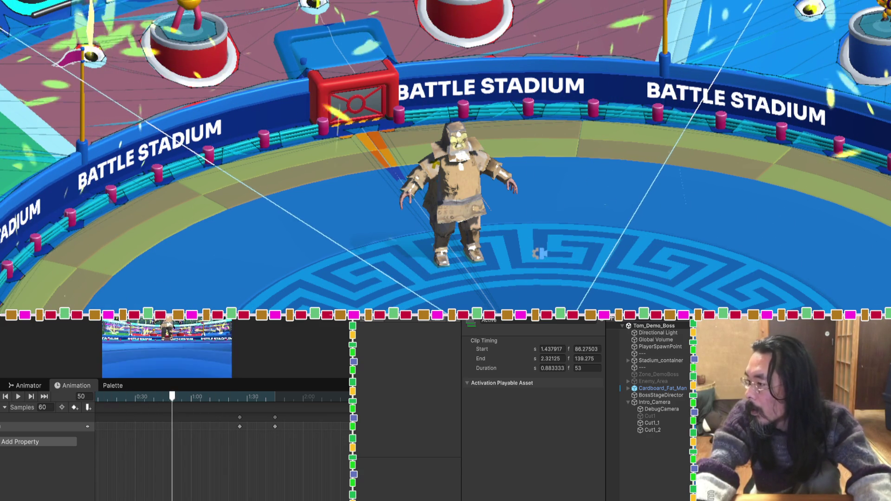
key(comma)
key(comma)
key(comma)
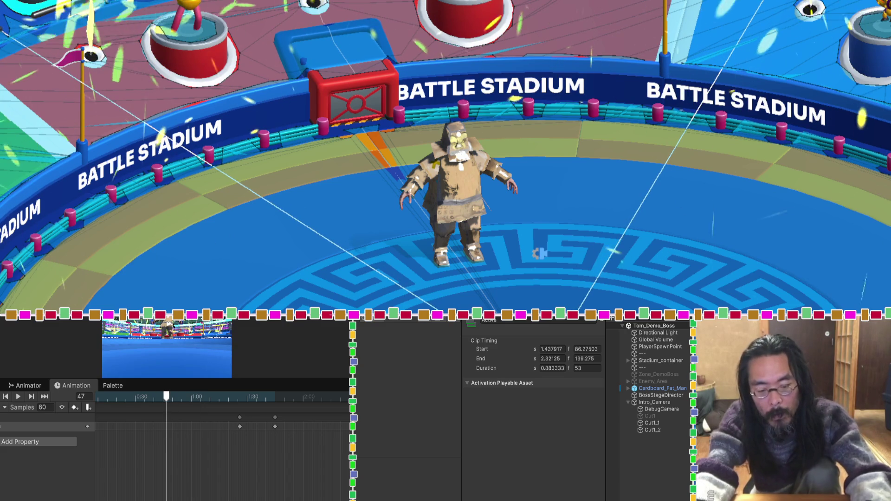
key(alt+period)
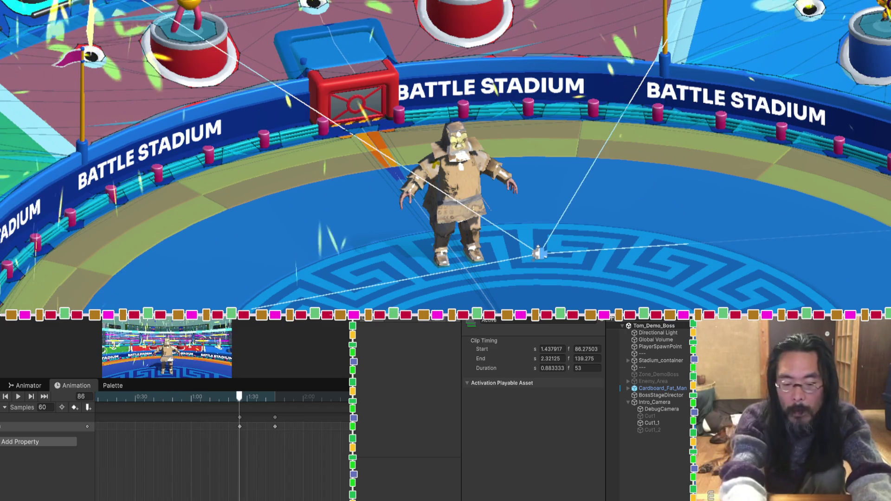
key(alt+comma)
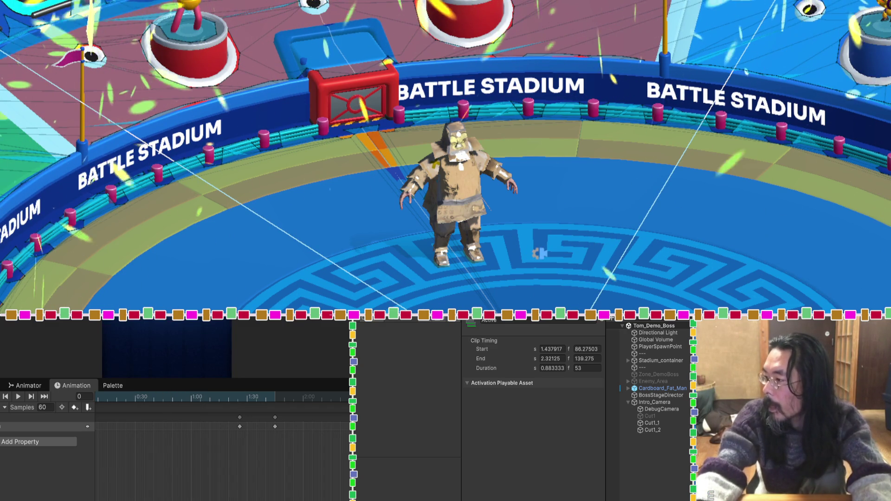
key(alt+period)
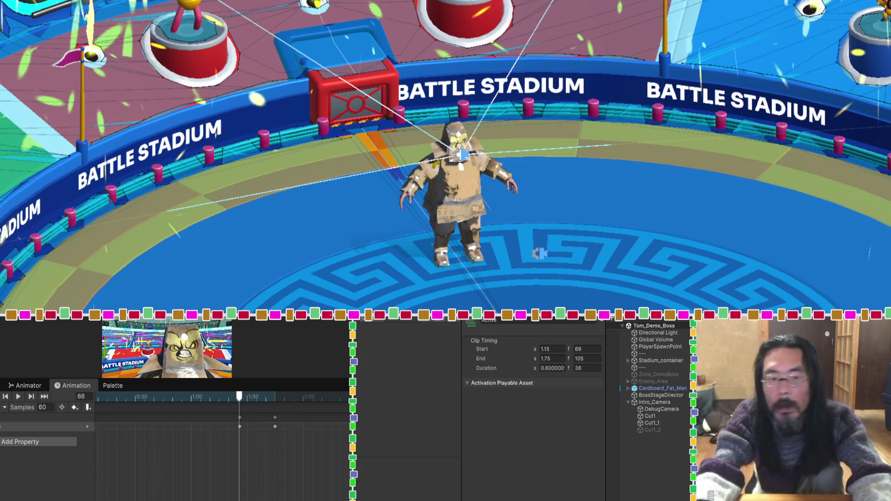
mouse_move(250, 396)
mouse_down()
mouse_move(198, 396)
mouse_move(220, 397)
mouse_up()
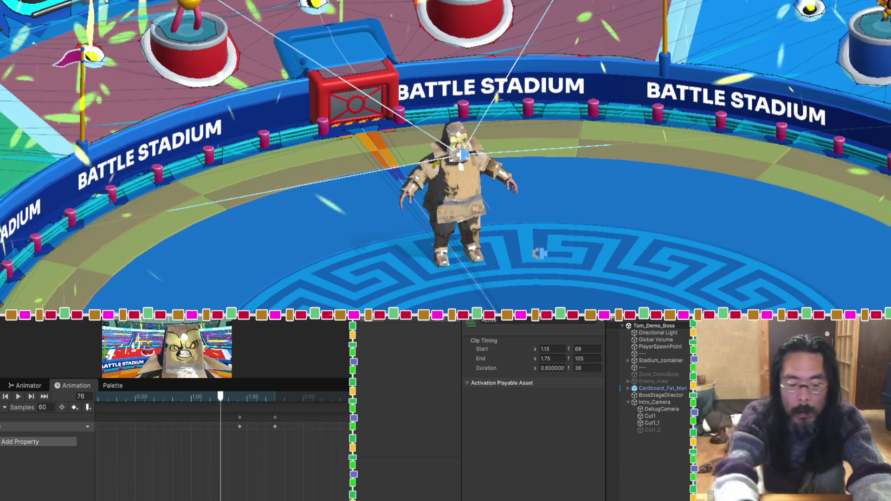
click(239, 397)
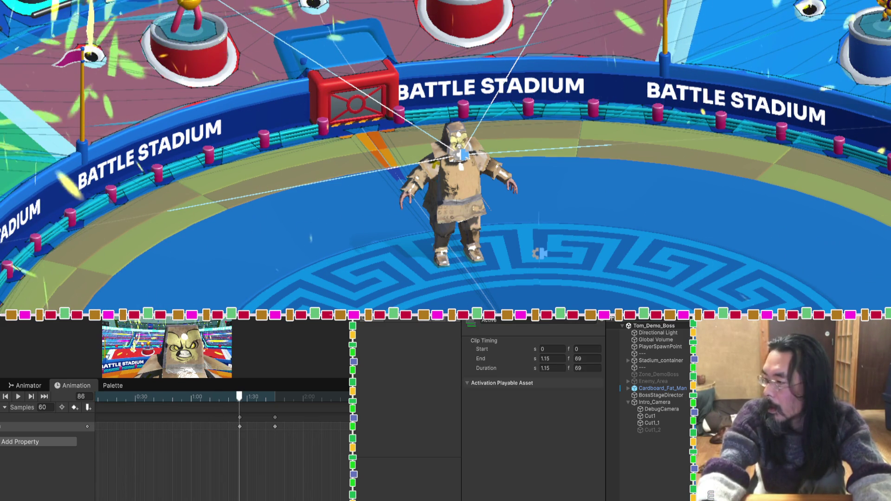
mouse_move(199, 397)
mouse_down()
mouse_move(209, 397)
mouse_move(184, 397)
mouse_move(238, 396)
mouse_move(97, 397)
mouse_move(192, 396)
mouse_up()
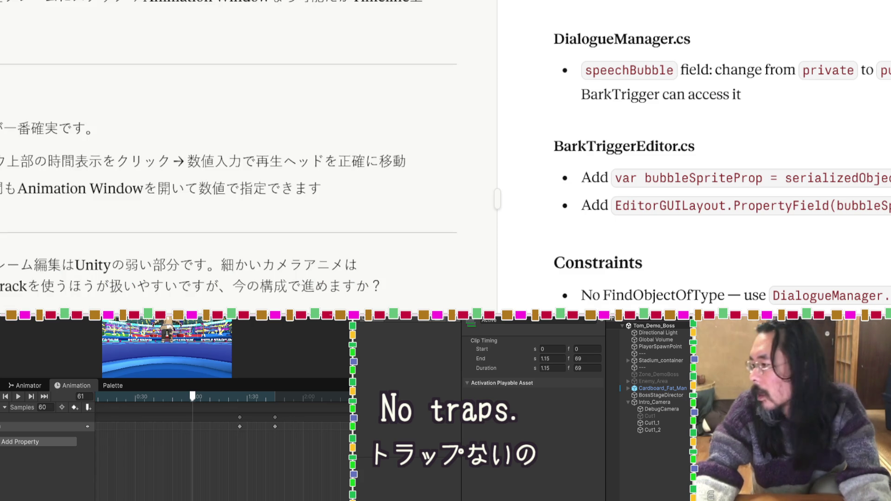
key(super+Tab)
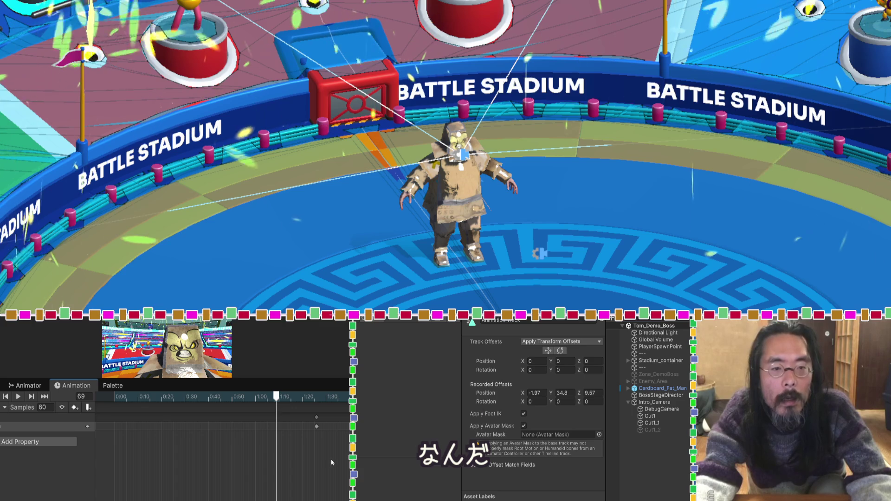
Step: Copy the keyframes at 1:20 to 1:08 and play the cutscene from the start
click(317, 427)
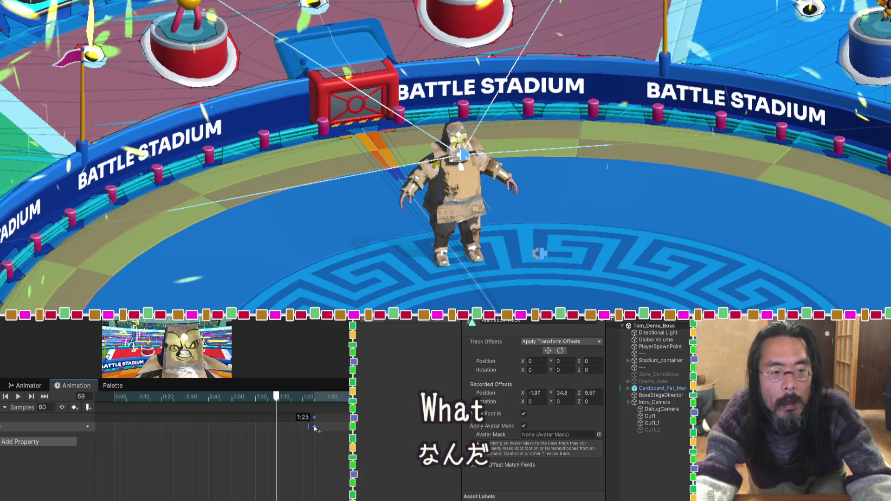
key(ctrl+c)
key(ctrl+v)
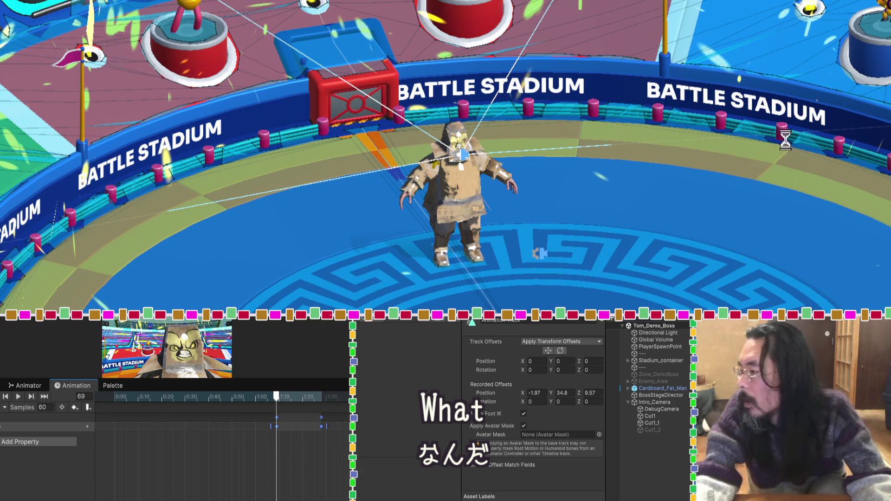
key(Home)
key(space)
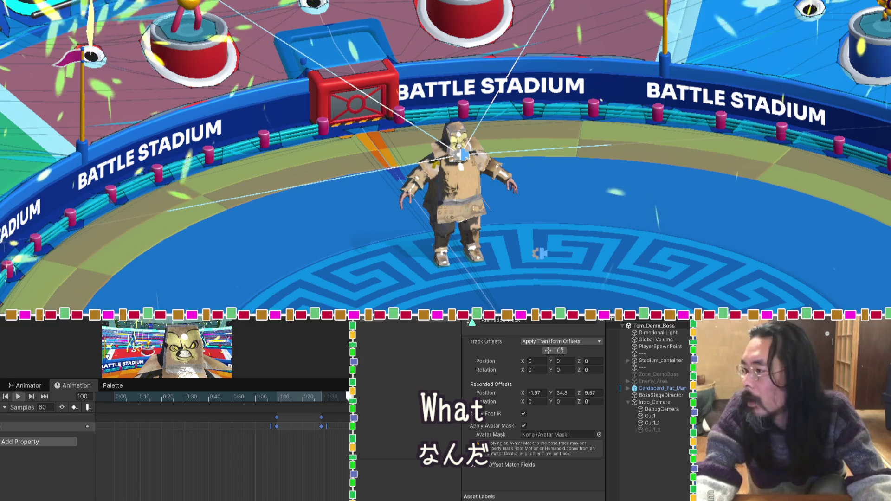
Step: At frame 88, expand the keyed property and set its third value to 2.98
click(323, 397)
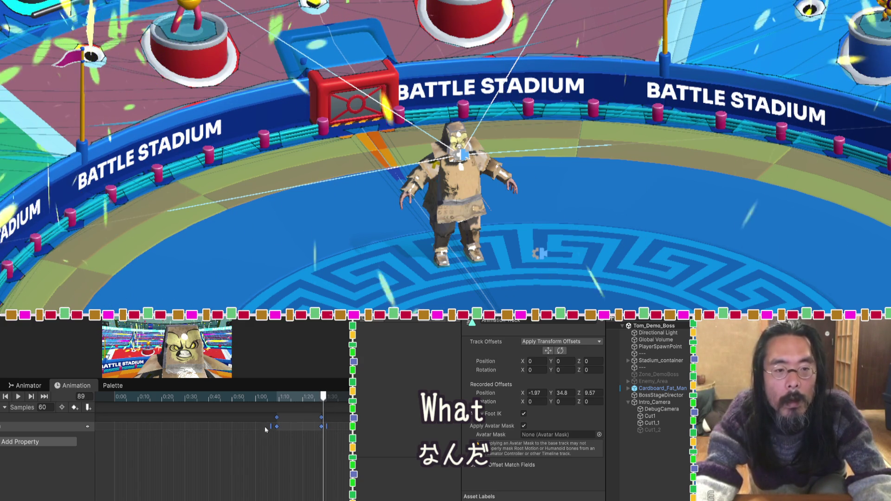
click(320, 400)
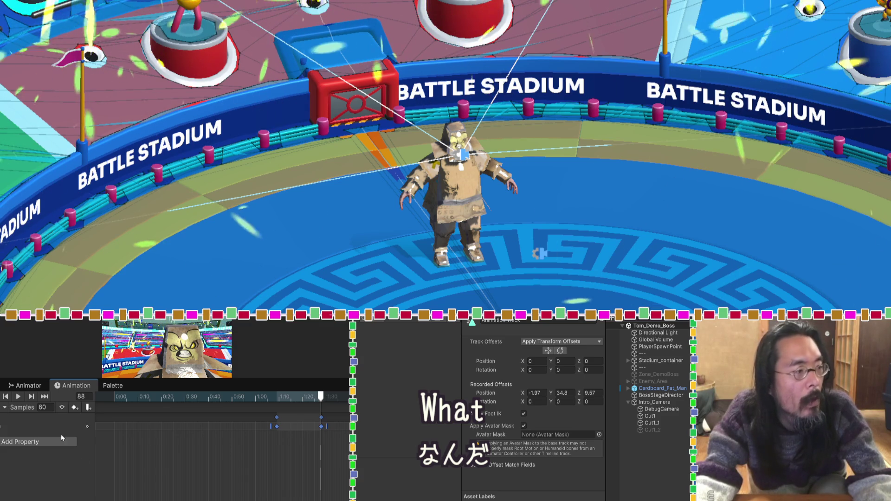
click(1, 426)
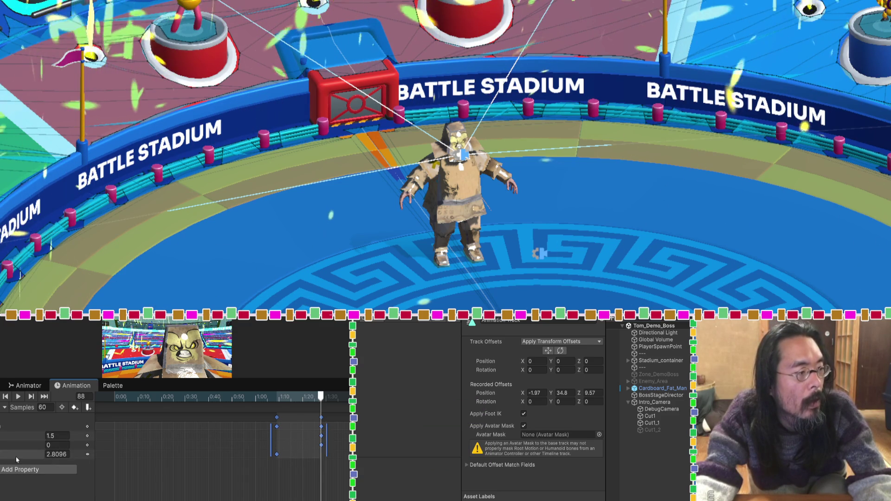
click(49, 455)
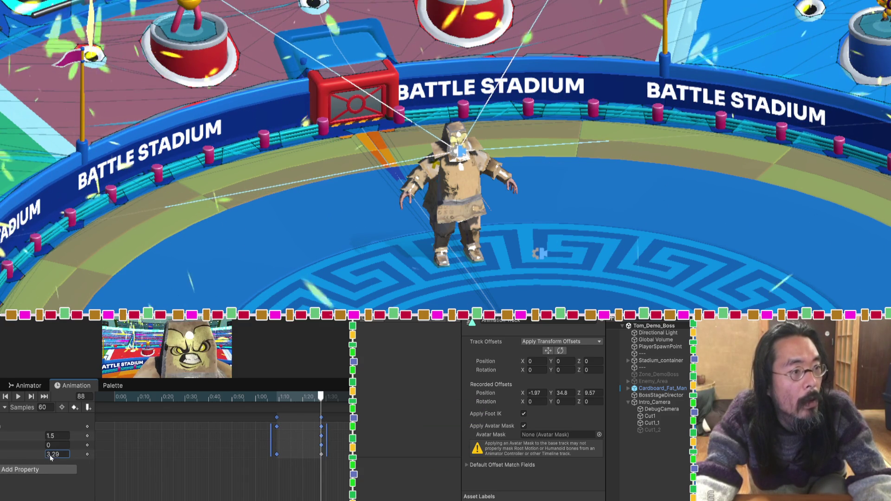
text(1.48)
drag(20, 458, 44, 454)
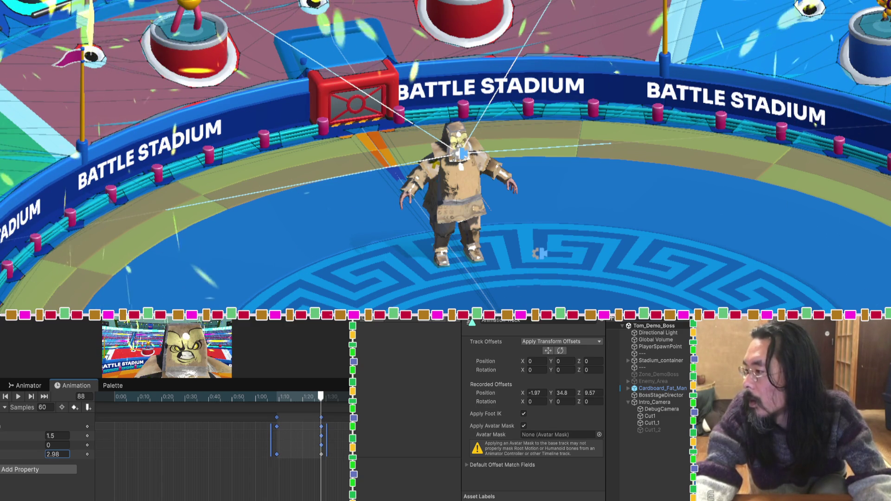
Step: Step one frame forward and play the cutscene to preview the change
key(period)
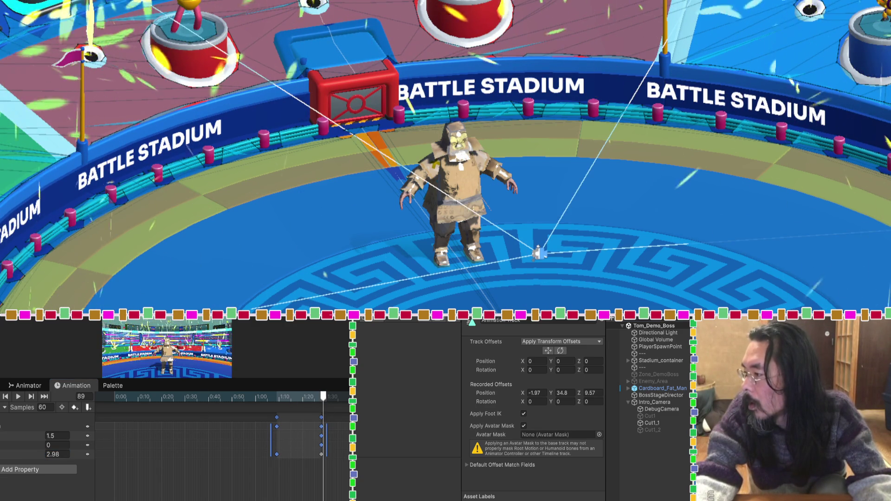
key(space)
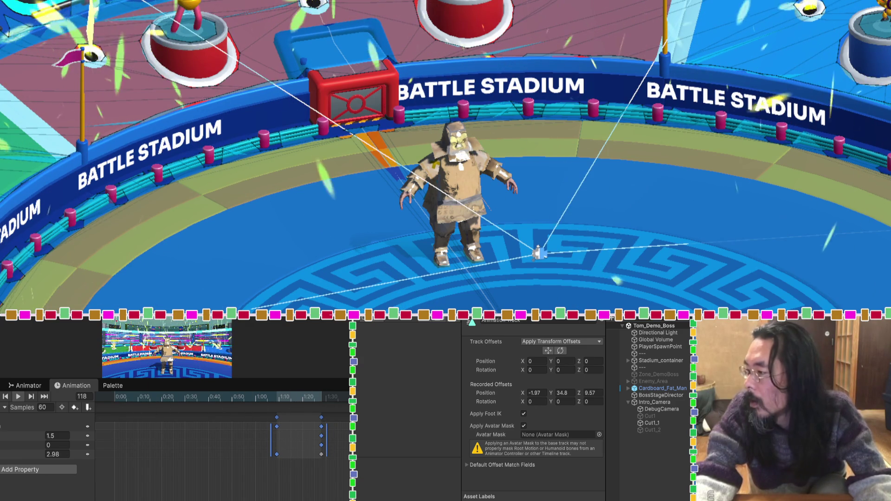
click(664, 422)
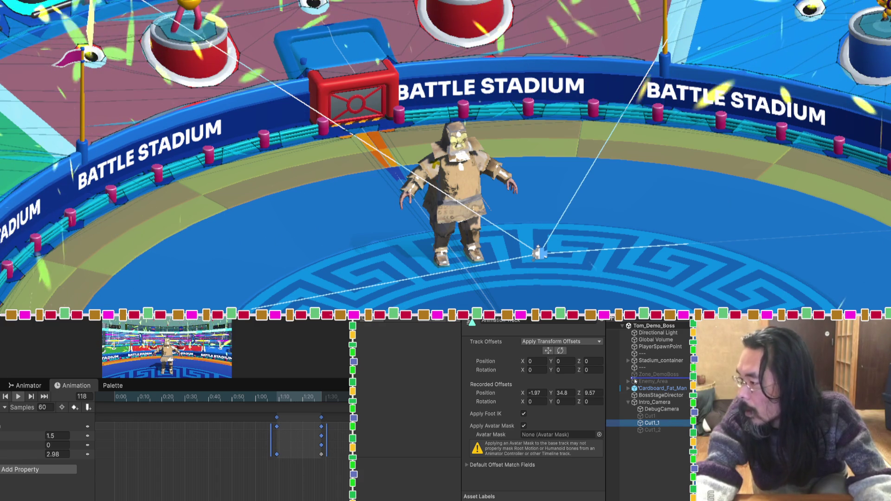
Step: Set the time marker to frame 88 and select Cut1_1 to show its camera settings
click(650, 459)
click(323, 396)
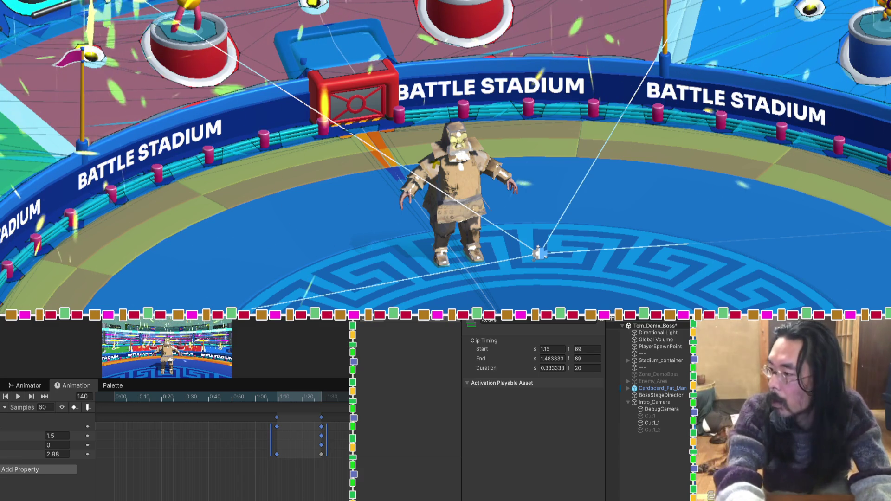
click(320, 397)
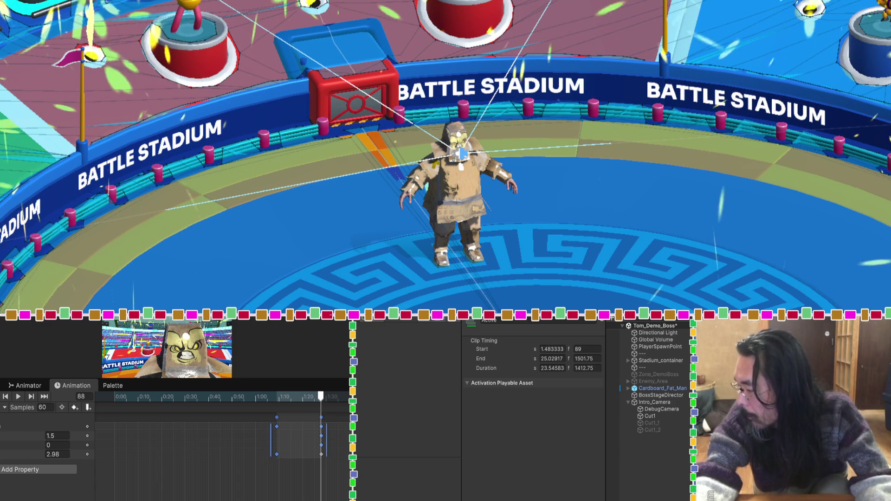
click(641, 424)
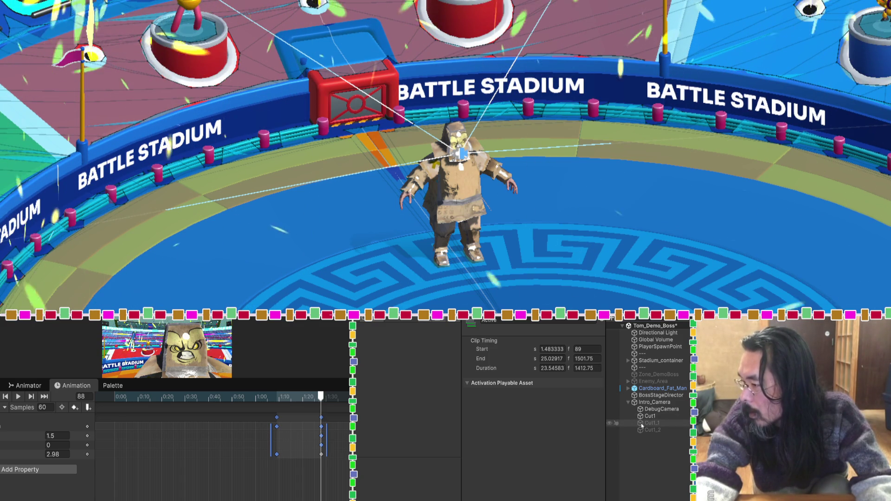
click(642, 423)
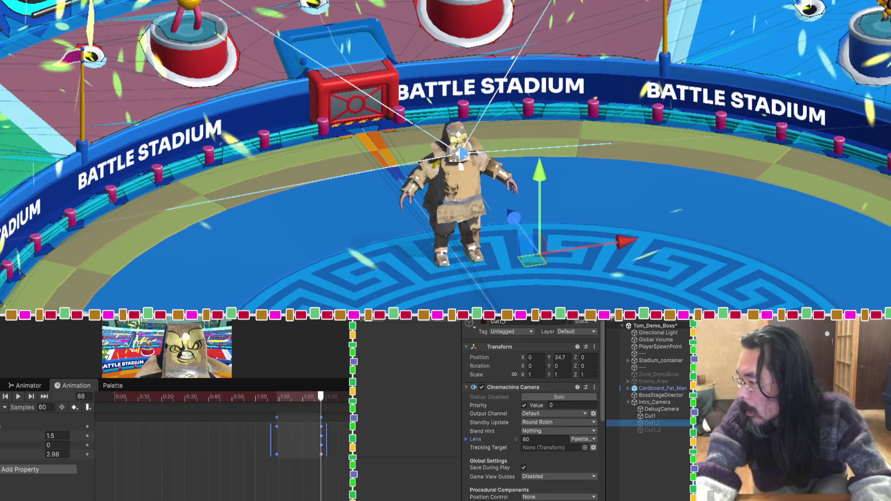
Step: Step to the next cut, frame the Cut1_1 camera in the scene view, and pull it back along Z
key(shift+d)
key(period)
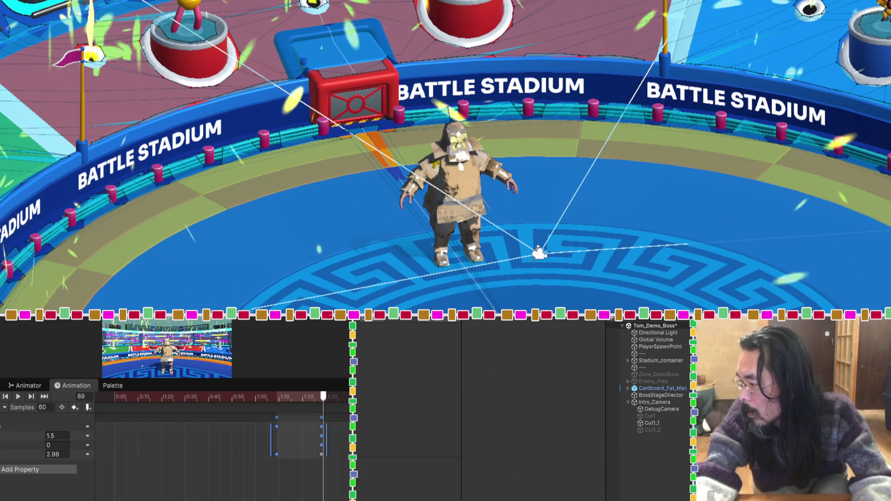
click(651, 423)
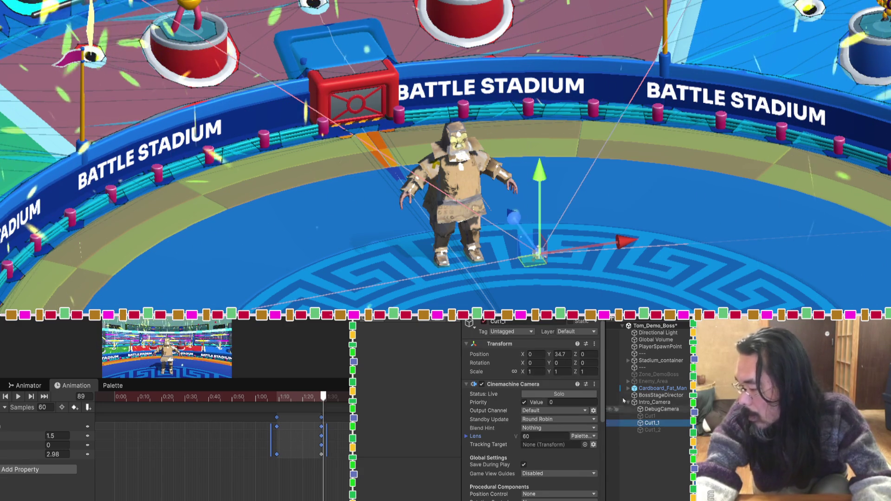
scroll(518, 172, down, 10)
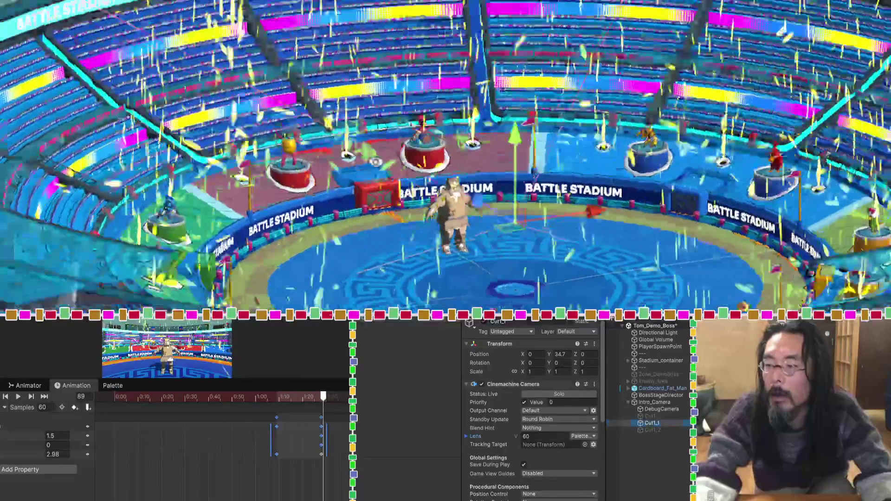
key(f)
scroll(446, 158, down, 10)
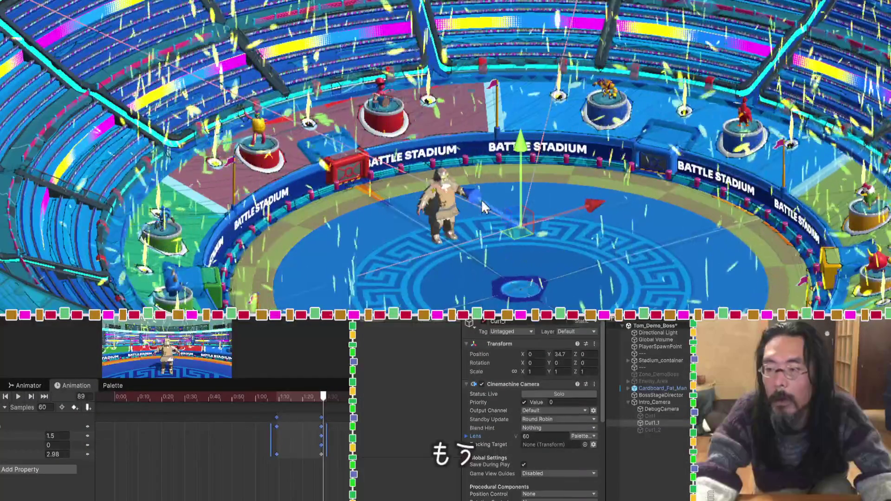
mouse_move(482, 207)
mouse_down()
mouse_move(587, 276)
mouse_move(572, 262)
mouse_move(543, 257)
mouse_move(494, 401)
mouse_up()
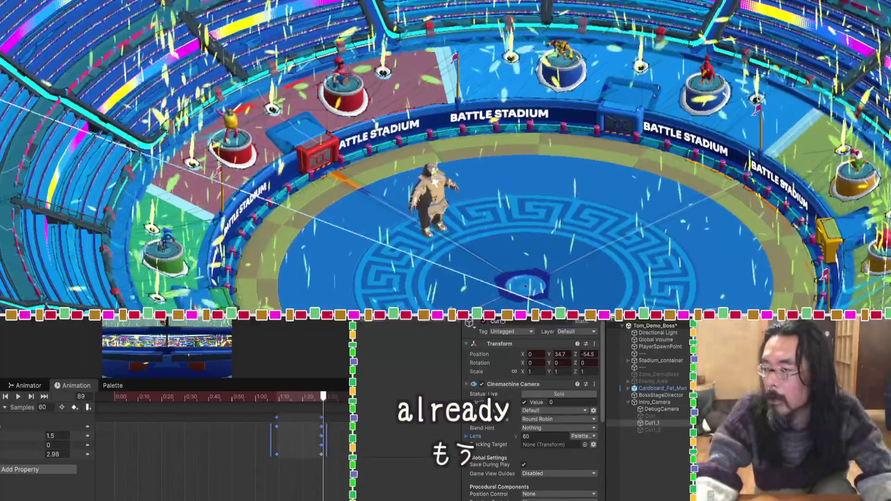
Step: Raise Cut1_1 high over the stadium, tilt it down toward the arena, recentre it, and play the shot
drag(864, 259, 863, 196)
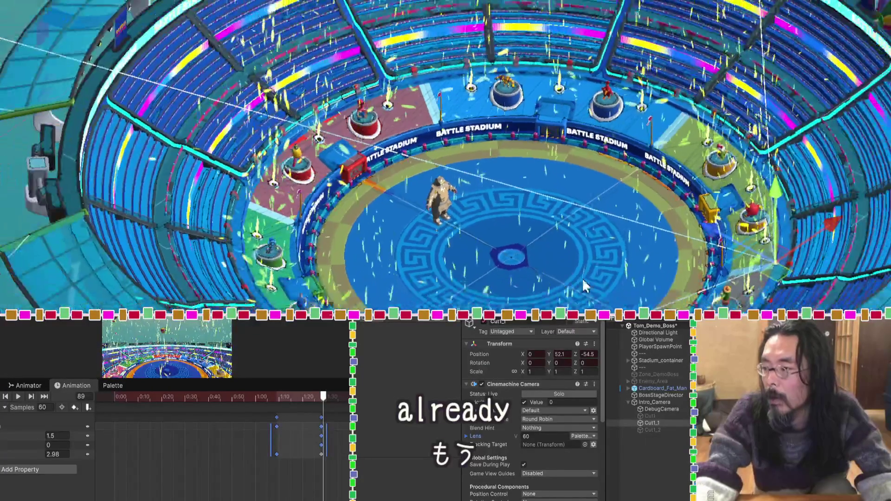
key(e)
drag(768, 253, 752, 271)
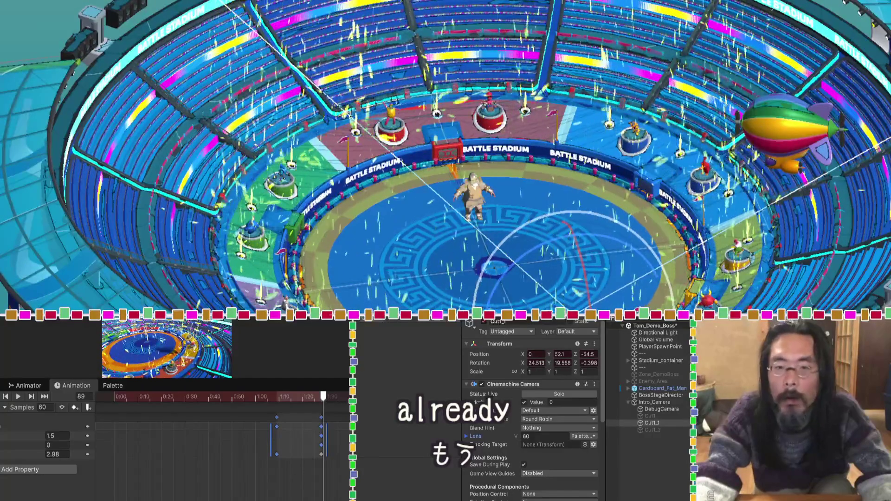
key(w)
mouse_move(742, 260)
mouse_down()
mouse_move(719, 250)
mouse_move(696, 260)
mouse_up()
mouse_move(394, 258)
mouse_down()
mouse_move(599, 286)
mouse_move(539, 290)
mouse_move(529, 288)
mouse_move(659, 290)
mouse_up()
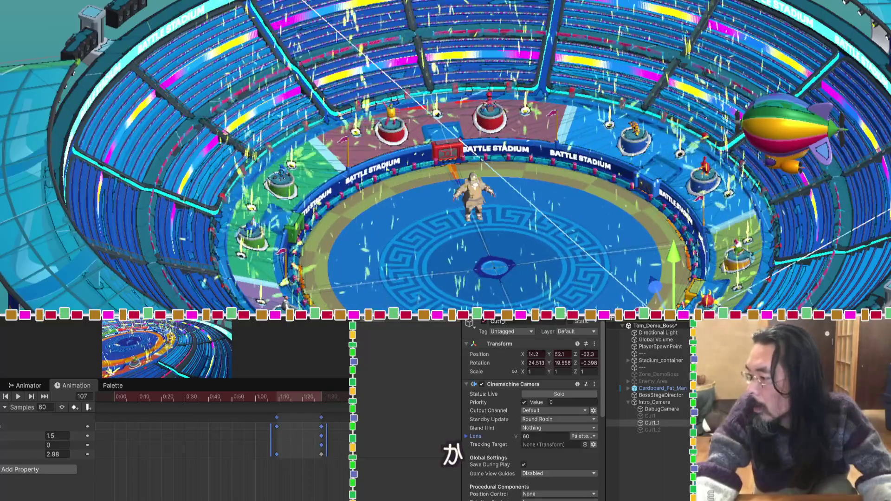
drag(676, 290, 614, 286)
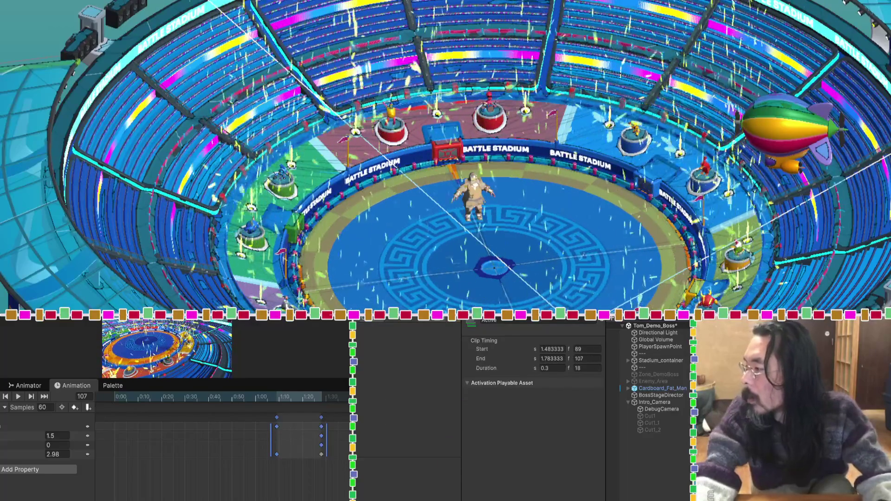
key(space)
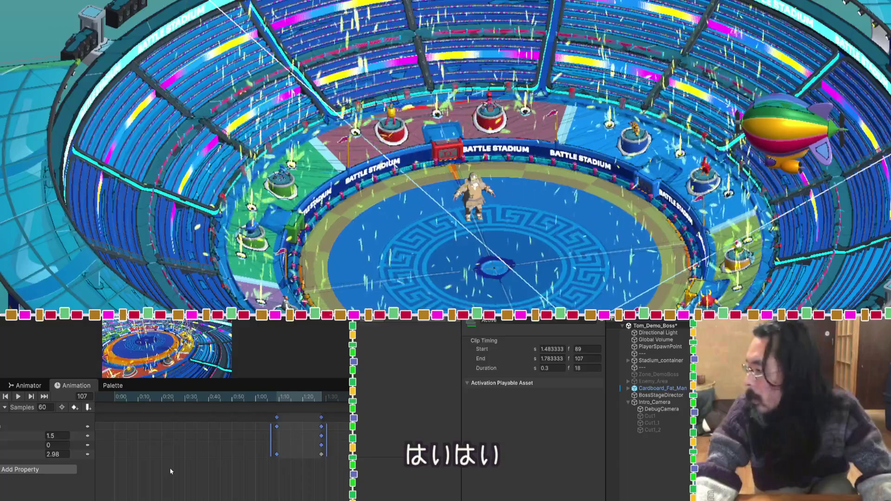
scroll(171, 471, down, 5)
click(208, 471)
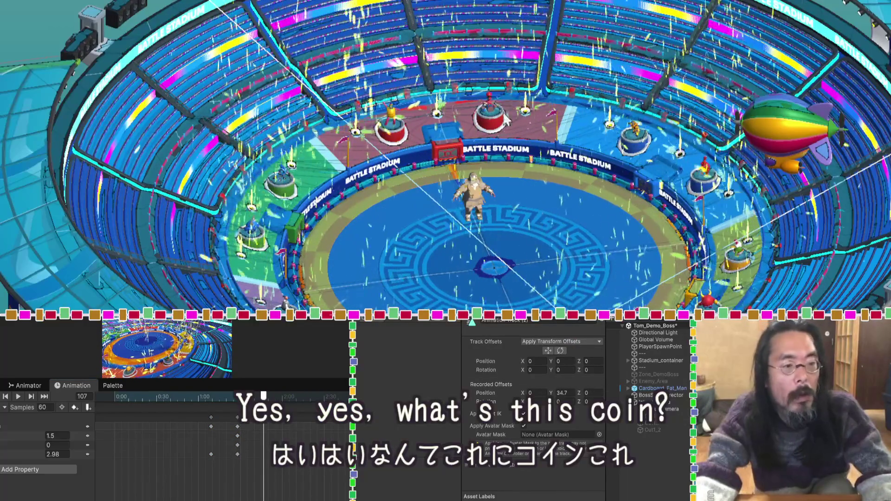
Step: Move the camera's later keyframe column earlier, to around frame 107
drag(294, 481, 232, 422)
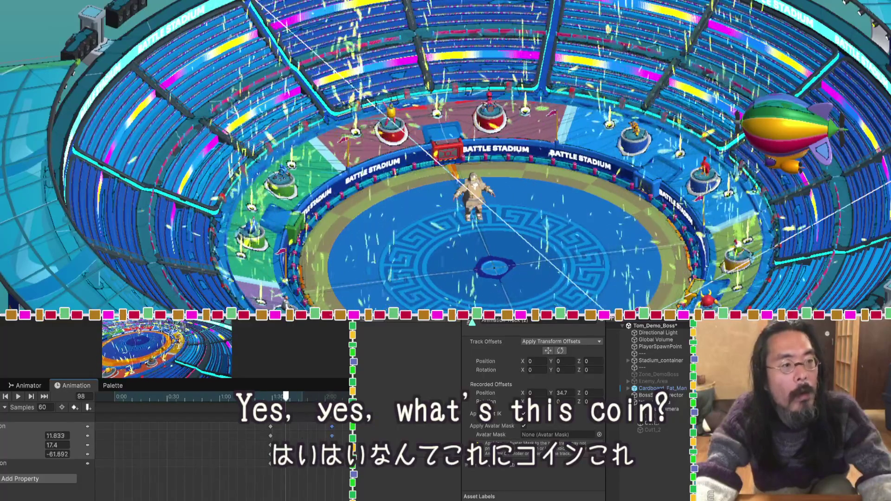
drag(286, 395, 316, 396)
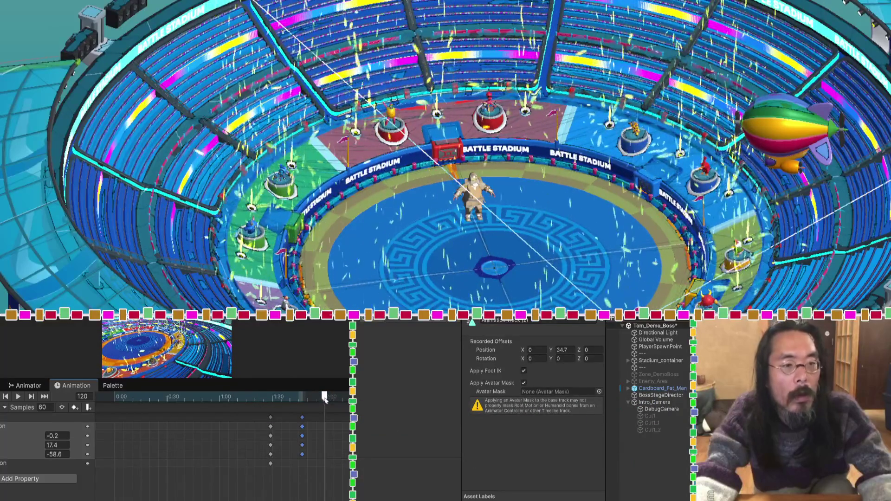
drag(303, 398, 301, 398)
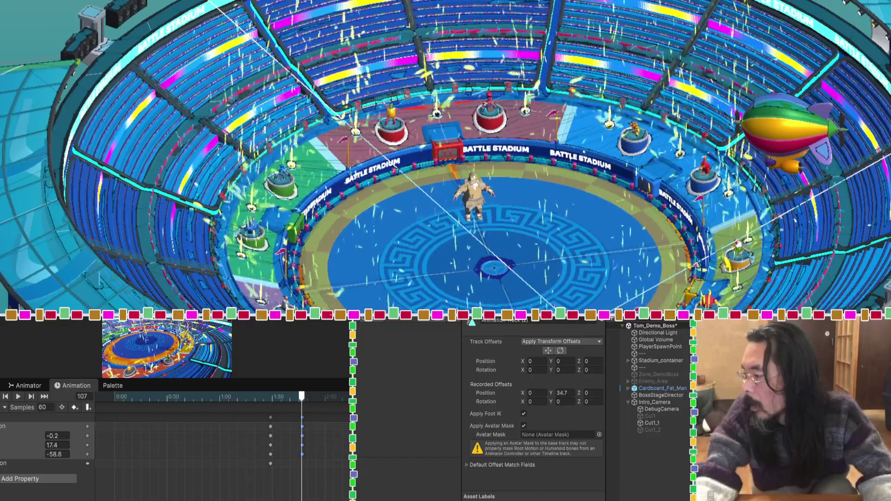
Step: Scrub through the end of the camera move, then replay the cutscene from the start
scroll(221, 441, up, 2)
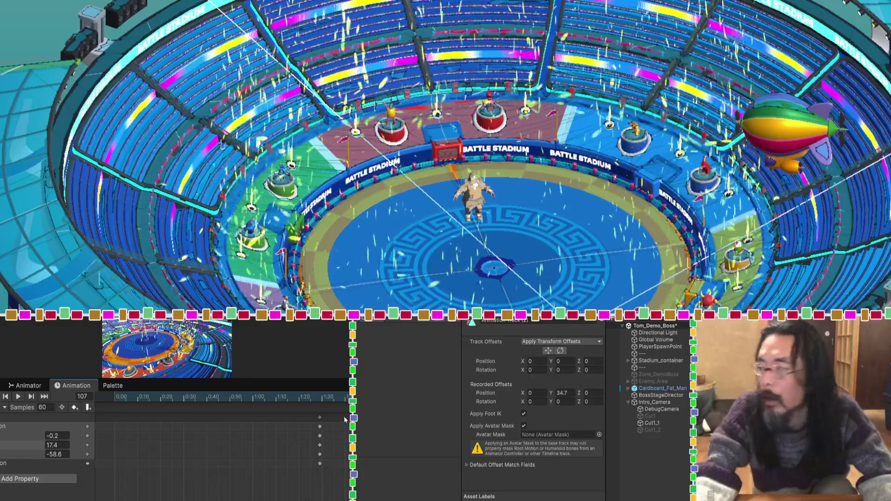
scroll(258, 452, down, 3)
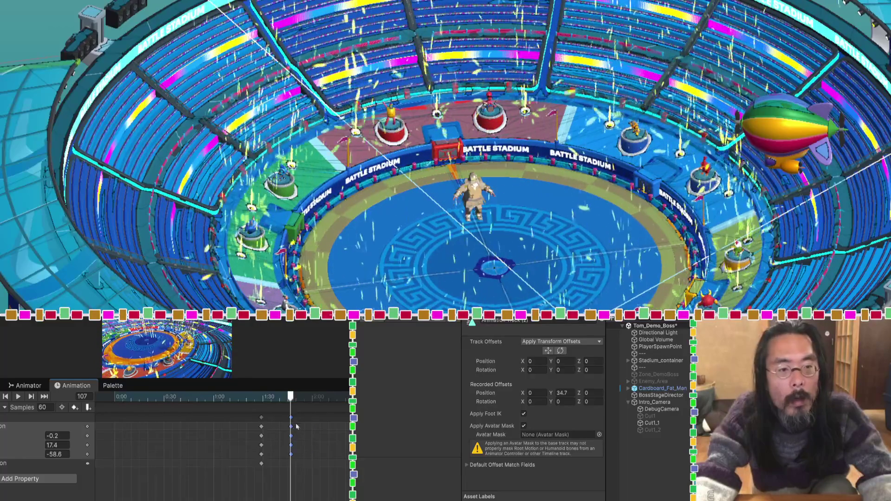
drag(300, 406, 311, 402)
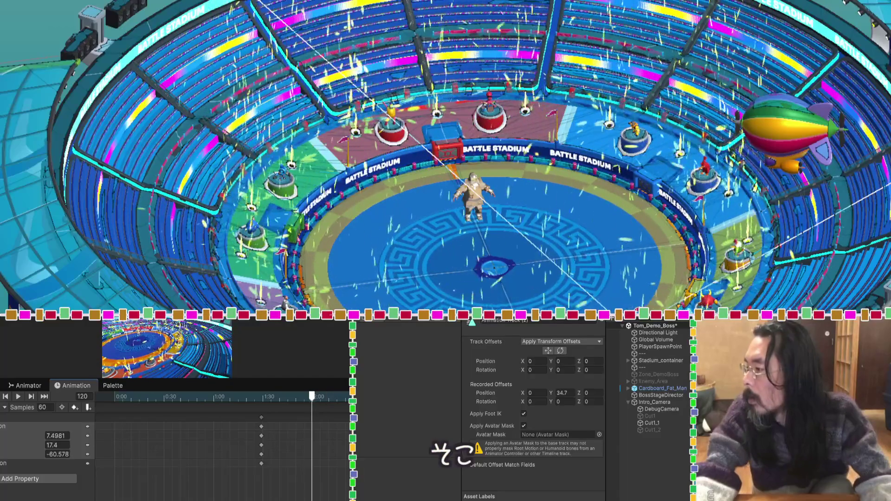
key(space)
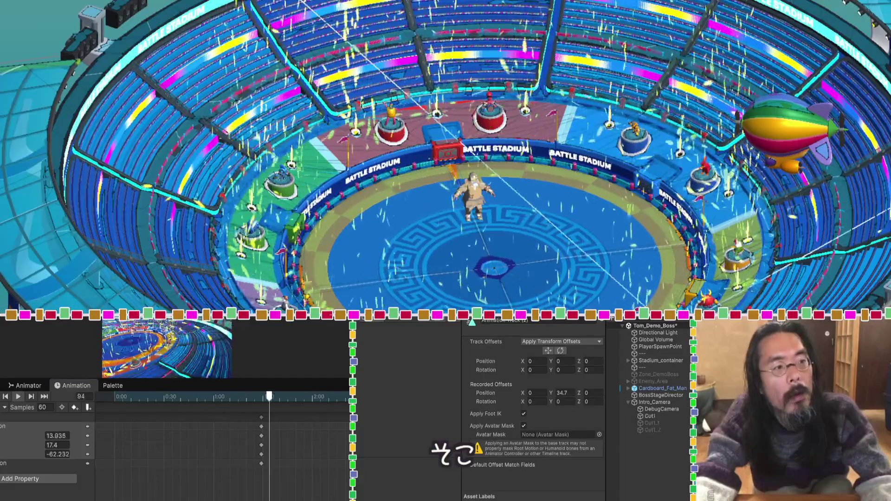
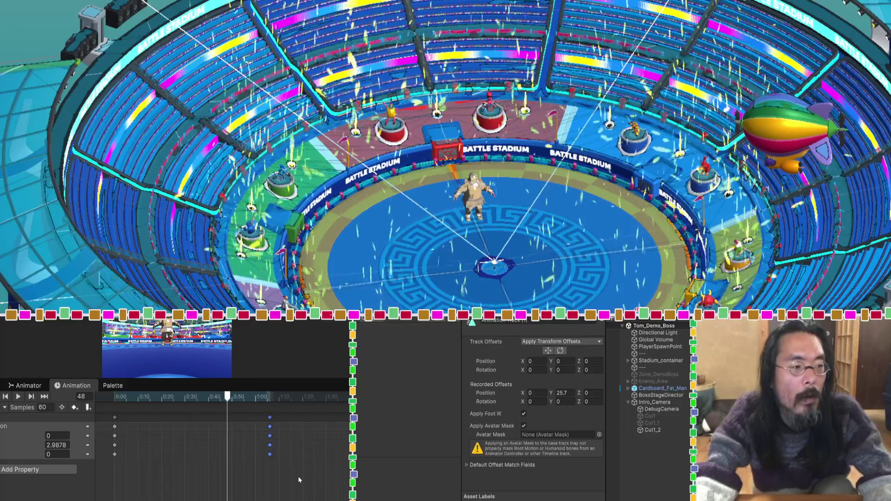
Step: Drag the curve's end keyframes later to about frame 66 and preview the camera animation
drag(297, 476, 98, 414)
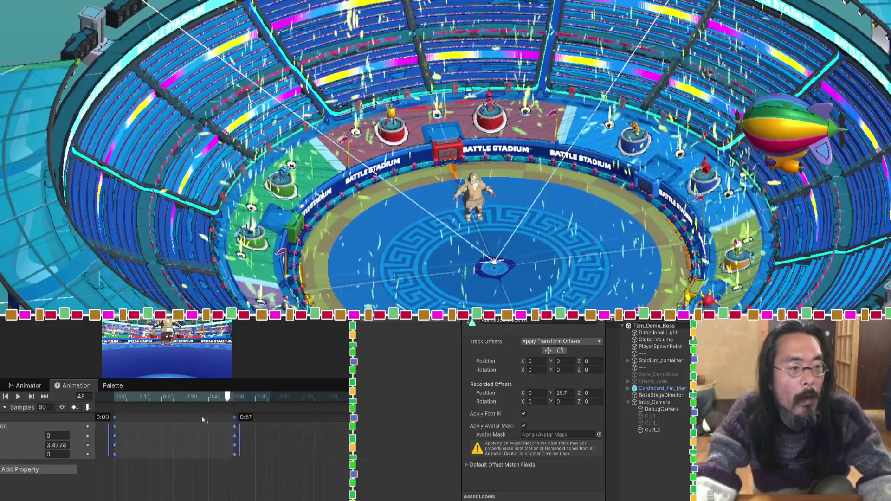
drag(179, 416, 240, 415)
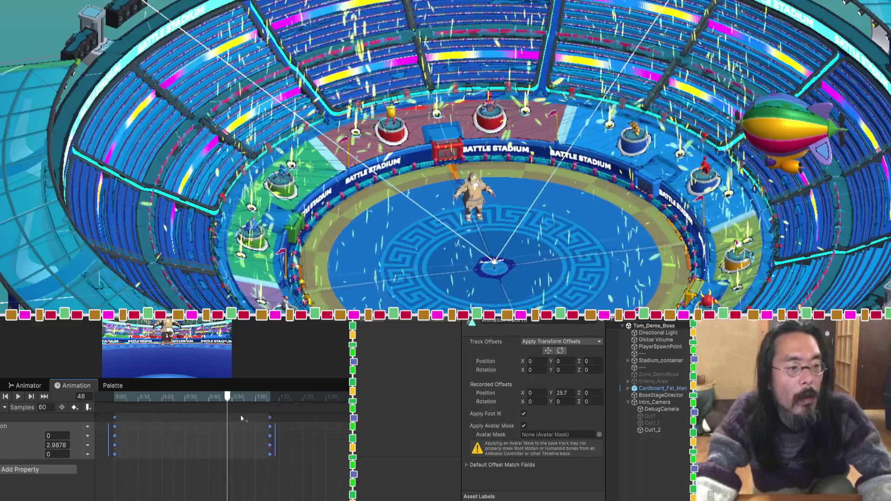
click(259, 434)
key(space)
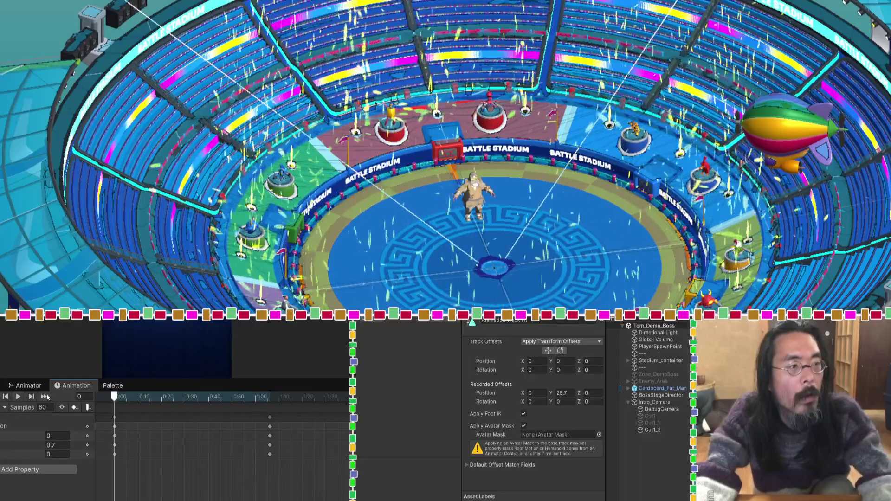
key(space)
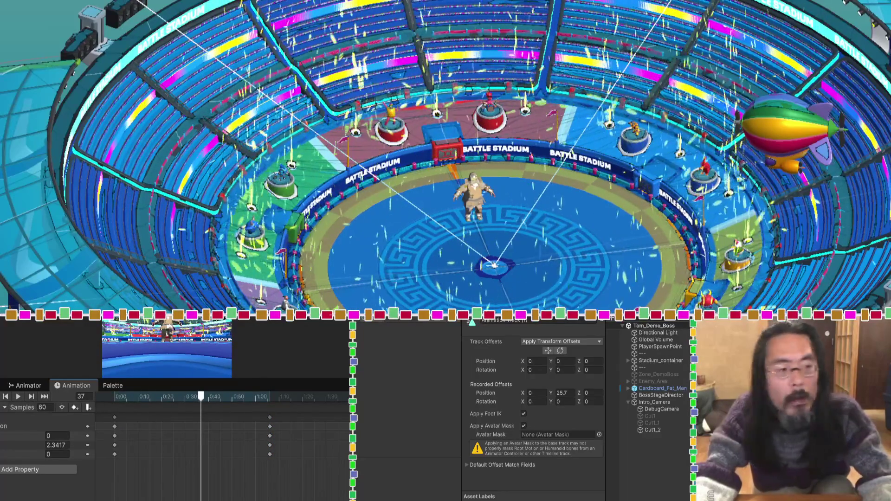
key(shift+comma)
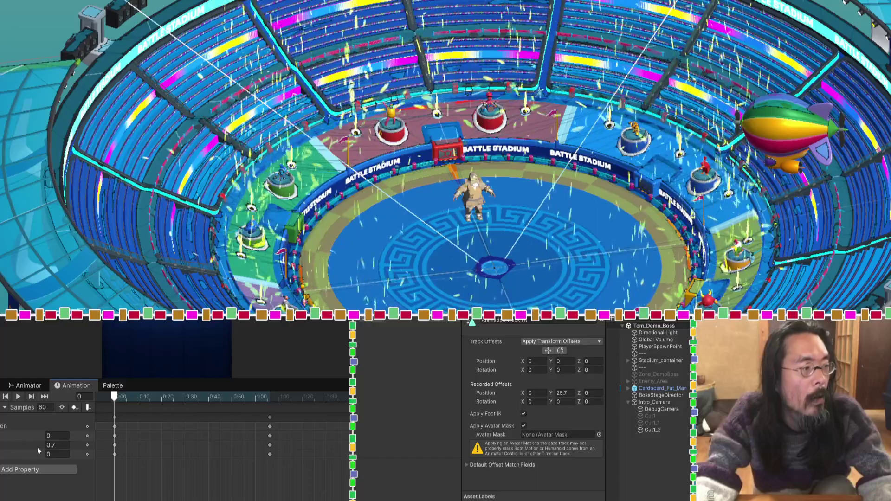
Step: Set the clip's starting curve value to 1.63 and replay the animation from first to end key
click(51, 445)
text(1.63)
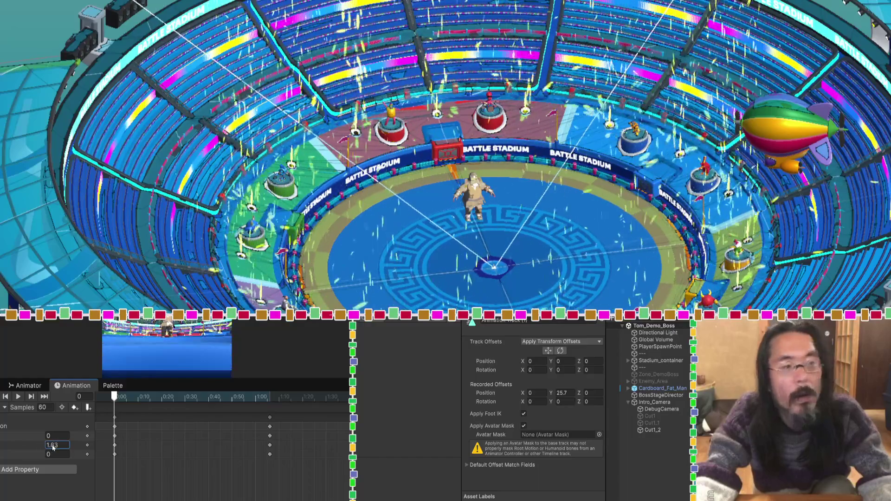
drag(40, 445, 38, 449)
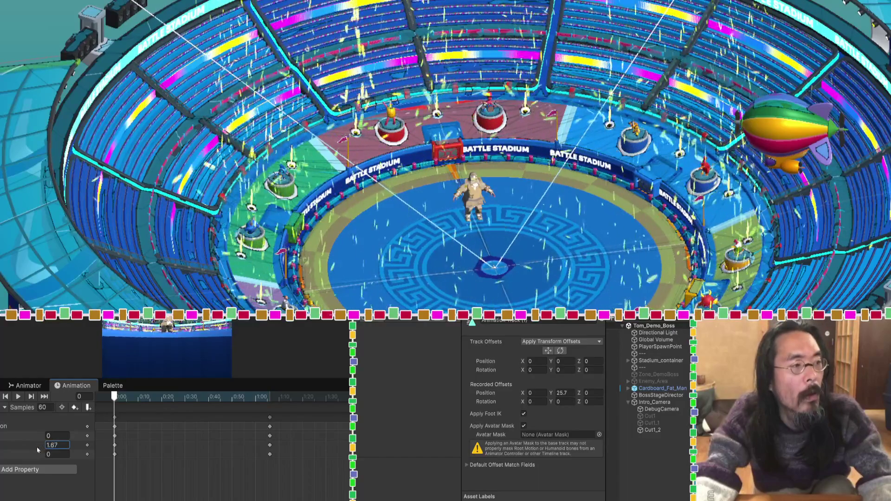
key(space)
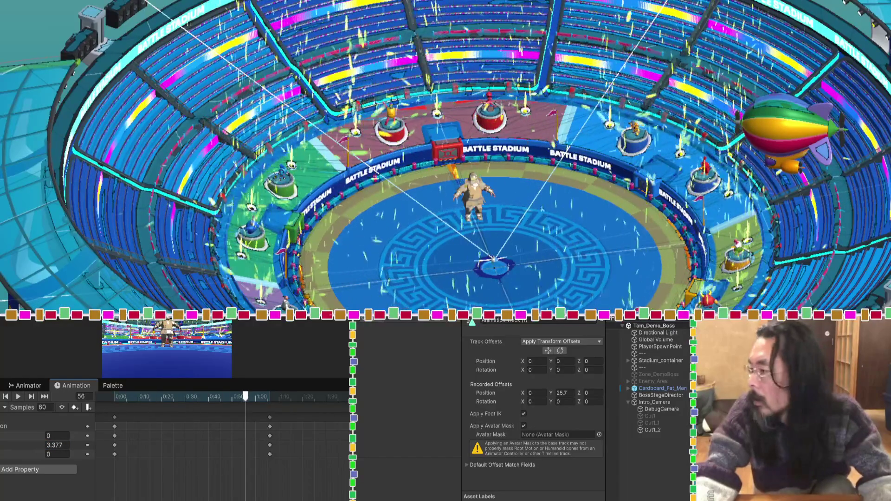
key(shift+comma)
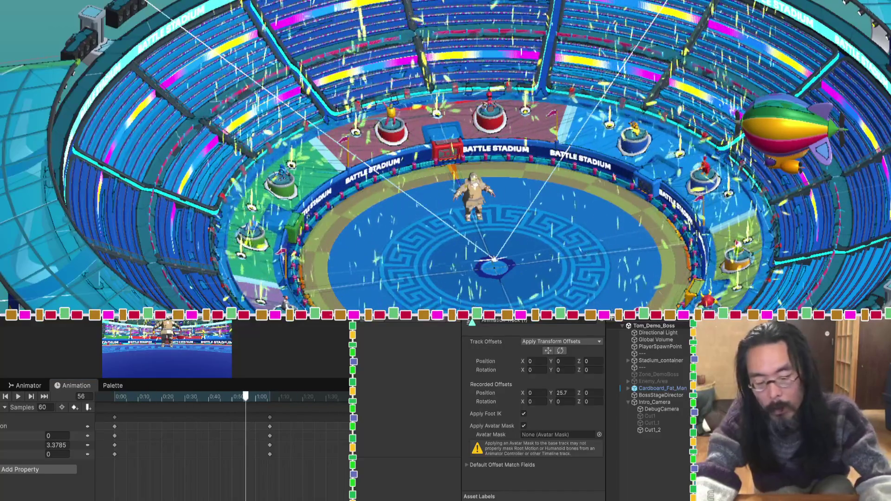
key(period)
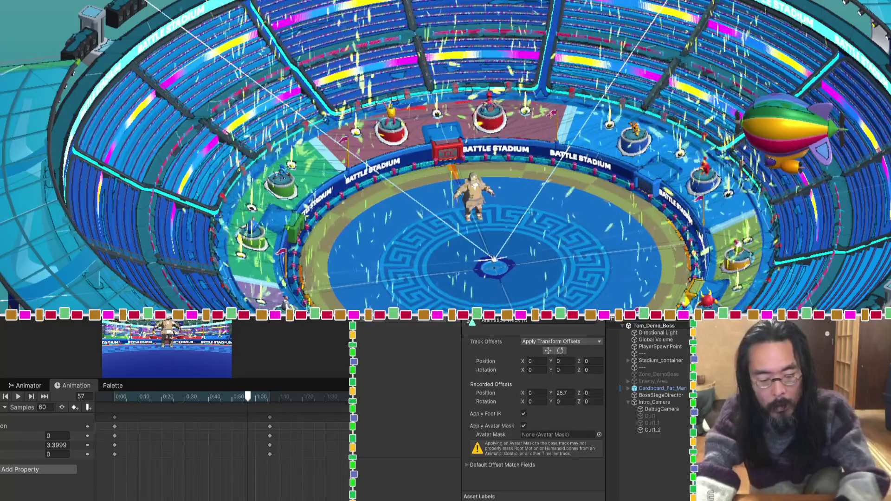
key(alt+period)
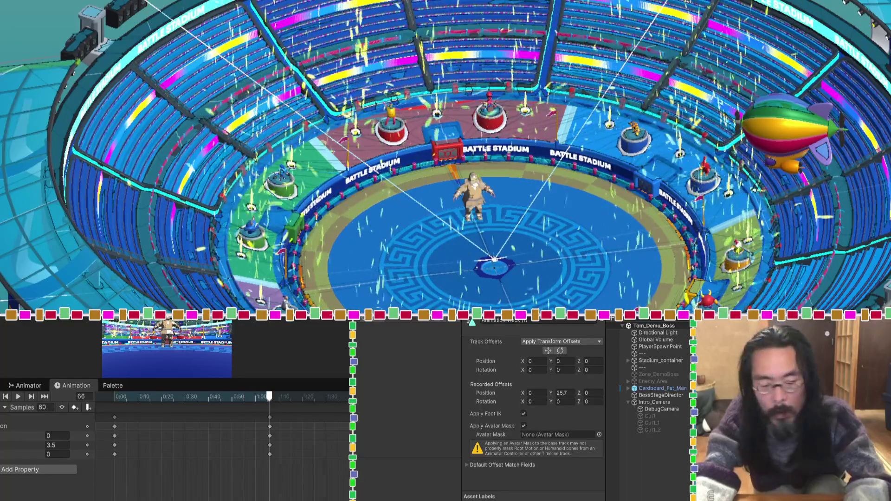
key(alt+comma)
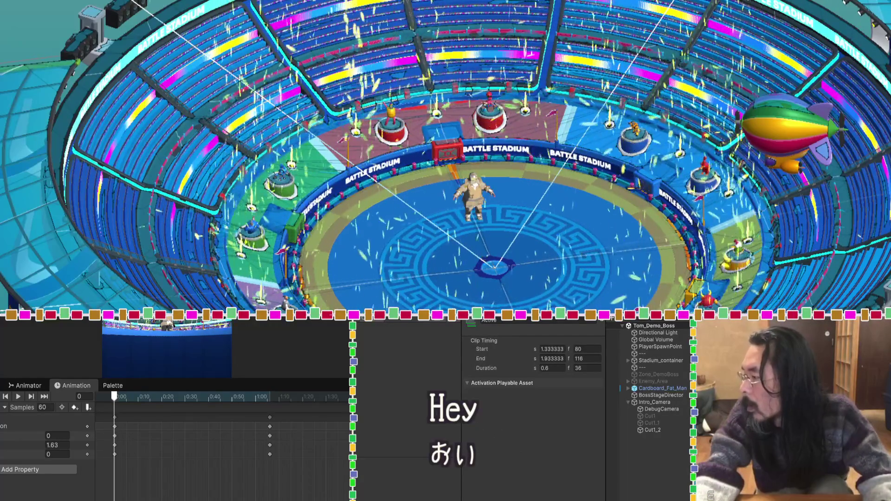
Step: Preview the intro sequence and drag the other clip's ending keyframes earlier, to about frame 70
key(space)
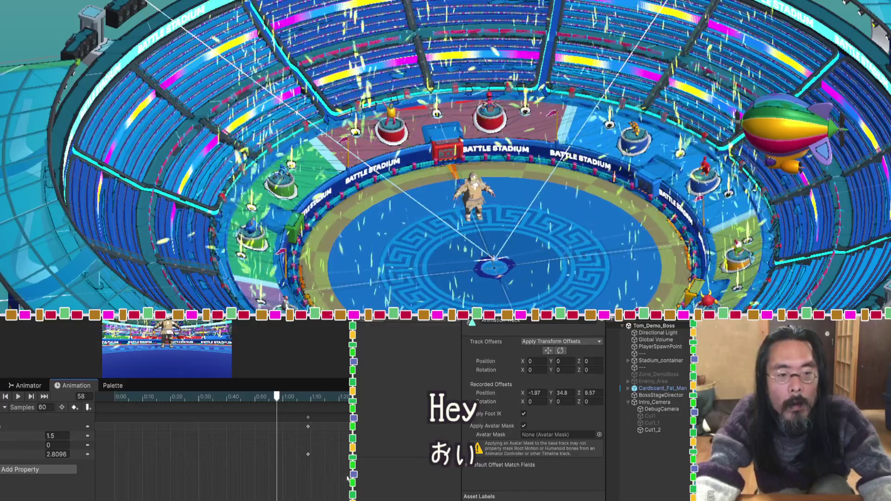
mouse_move(271, 411)
mouse_down()
mouse_move(351, 477)
mouse_move(325, 431)
mouse_up()
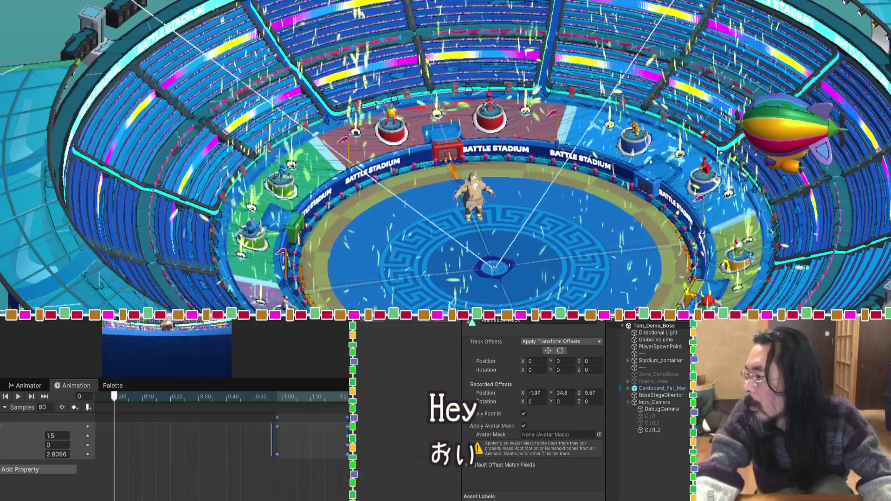
key(space)
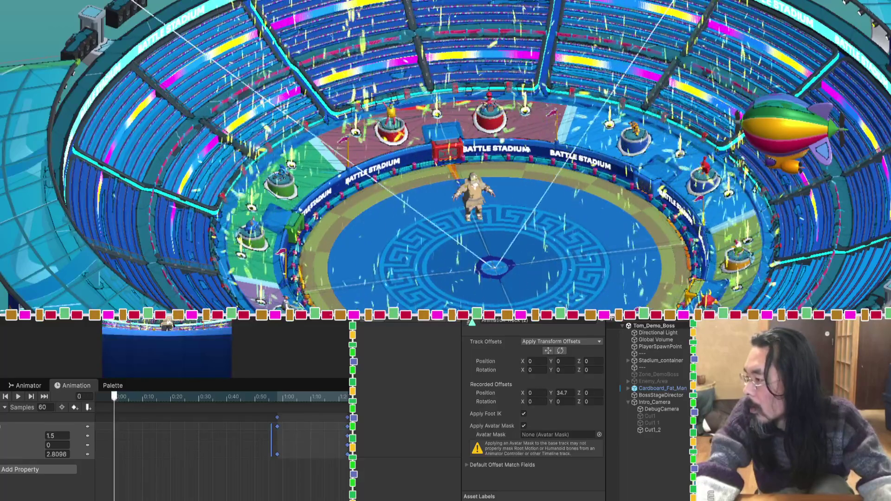
key(space)
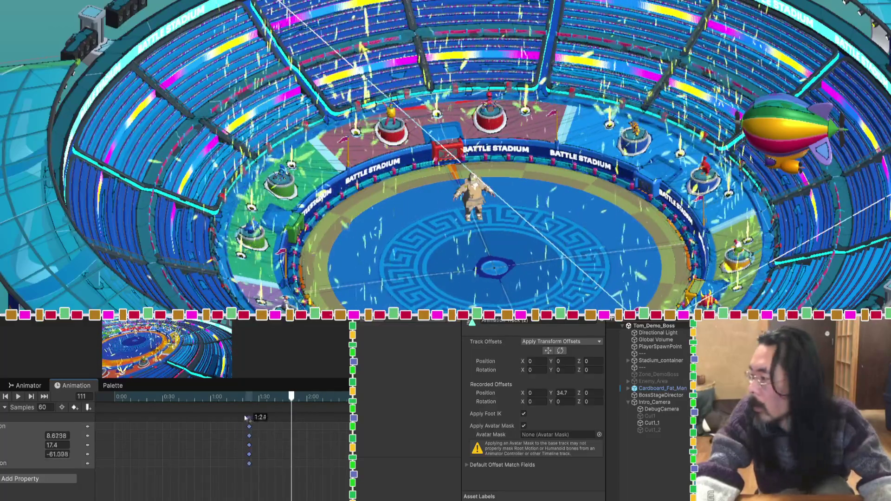
drag(257, 421, 230, 417)
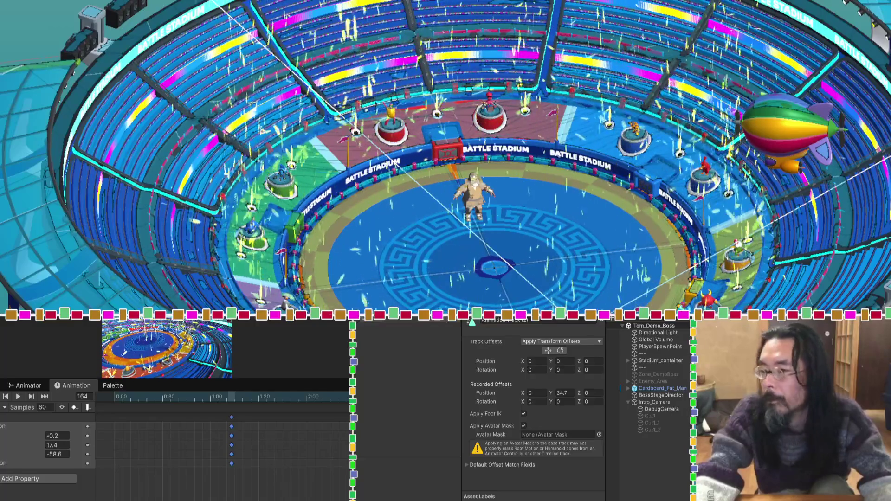
click(652, 448)
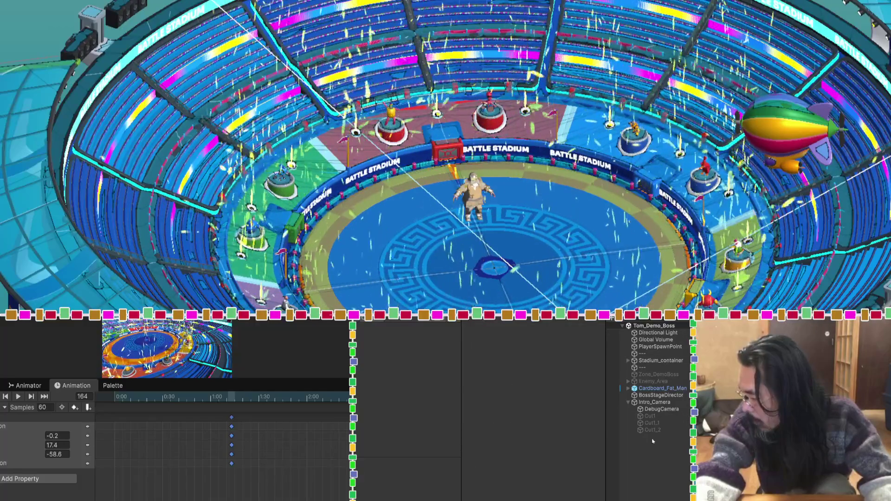
Step: Duplicate the Cut1_2 camera into Cut1_3 and select the new copy
click(652, 431)
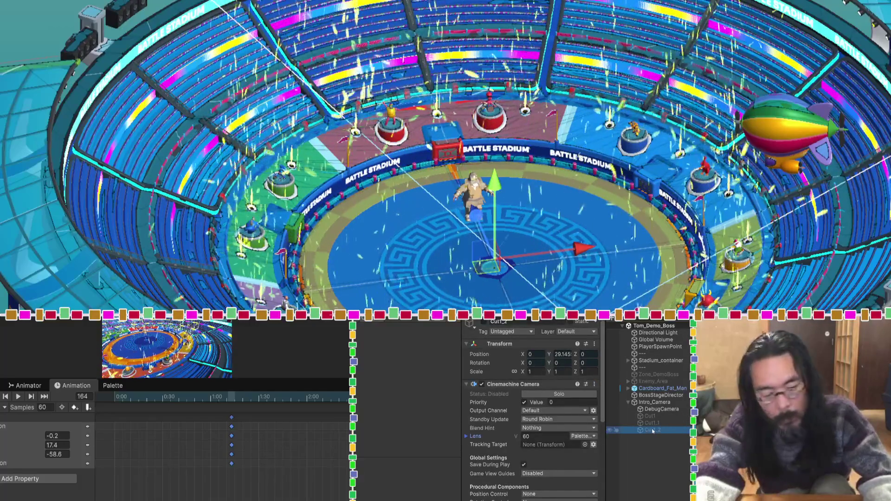
key(ctrl+d)
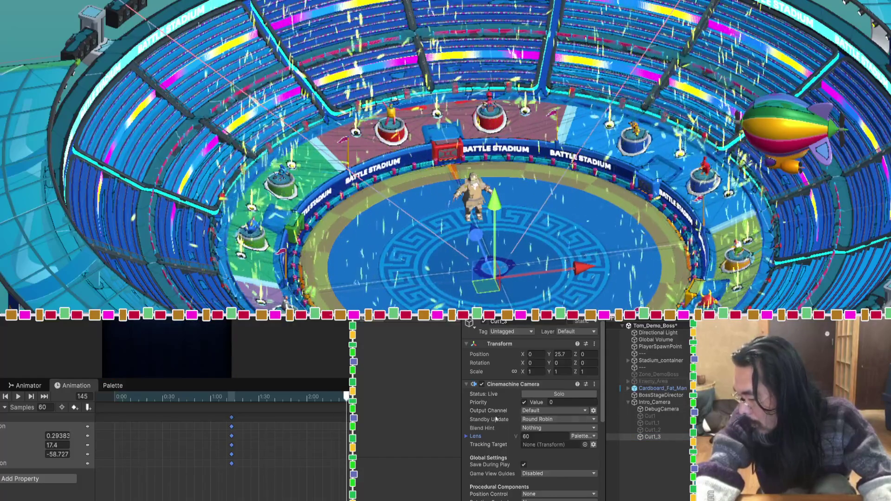
scroll(496, 419, down, 5)
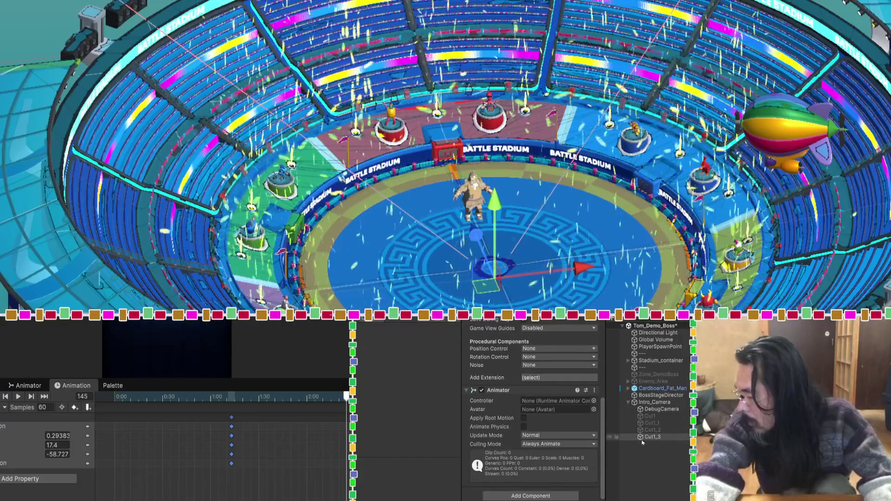
scroll(599, 334, up, 2)
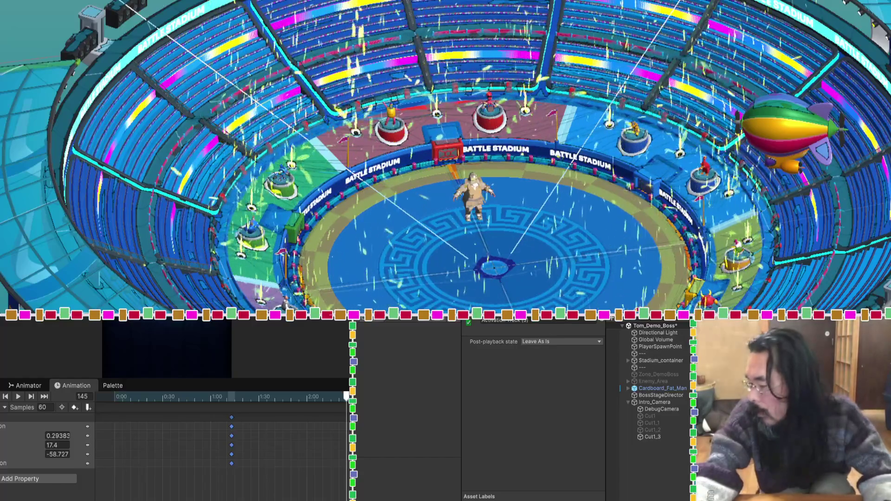
click(651, 437)
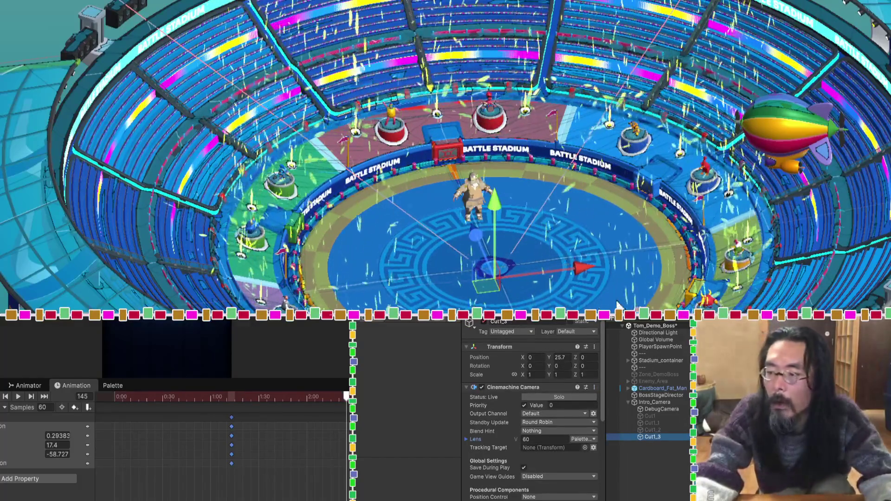
Step: Raise Cut1_3 above the arena, tilt it down, and reposition it to frame the stands and floor
drag(499, 213, 499, 171)
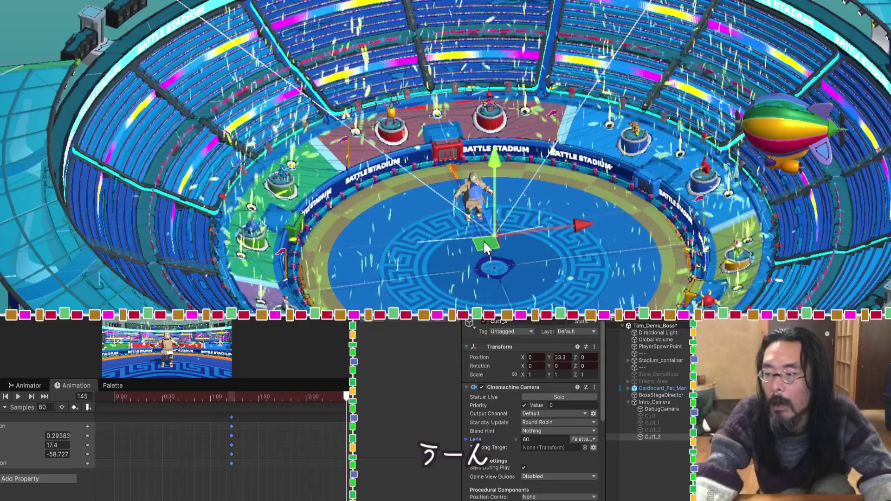
mouse_move(483, 241)
mouse_down()
mouse_move(488, 137)
mouse_move(391, 195)
mouse_move(459, 200)
mouse_move(519, 186)
mouse_move(597, 204)
mouse_move(587, 232)
mouse_move(585, 222)
mouse_up()
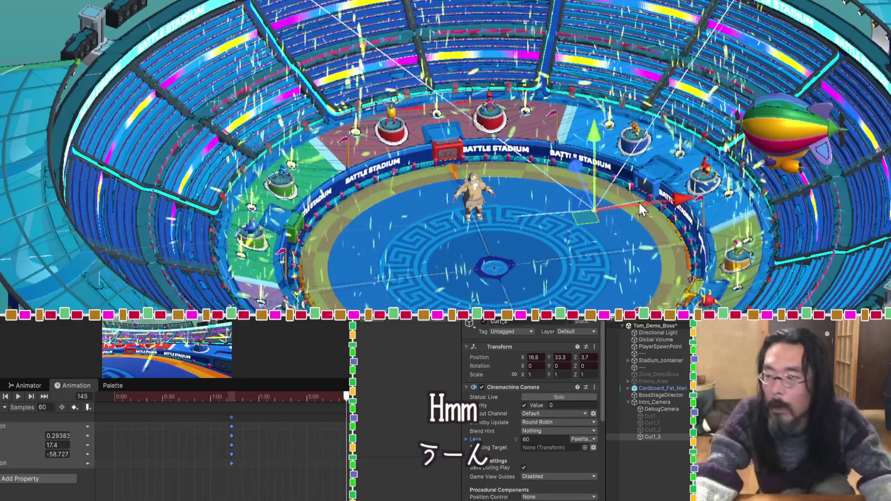
key(e)
drag(603, 176, 584, 100)
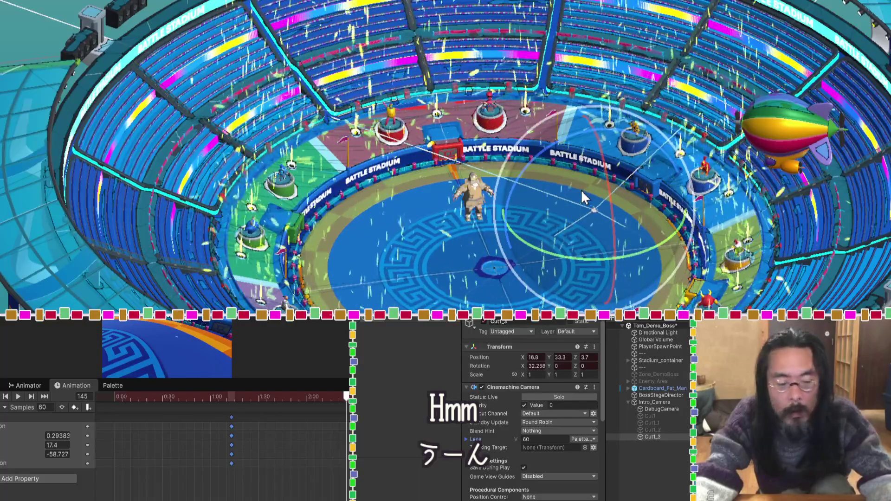
key(w)
drag(581, 216, 495, 118)
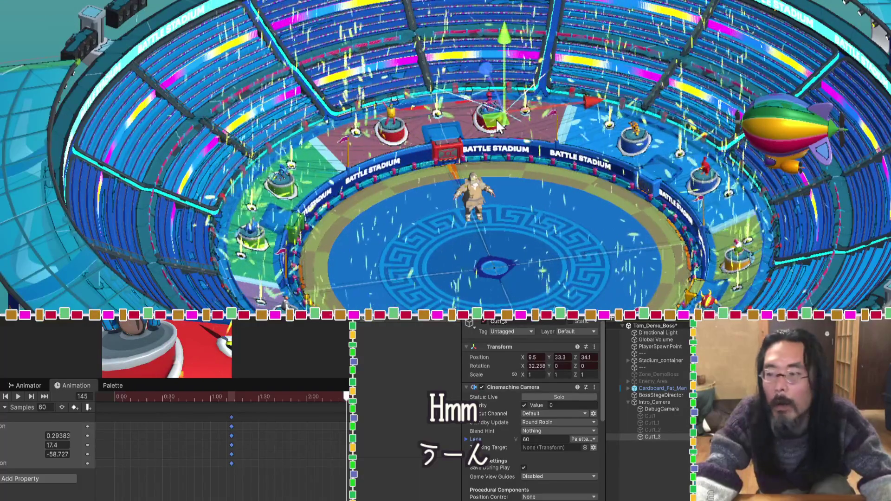
drag(507, 44, 506, 32)
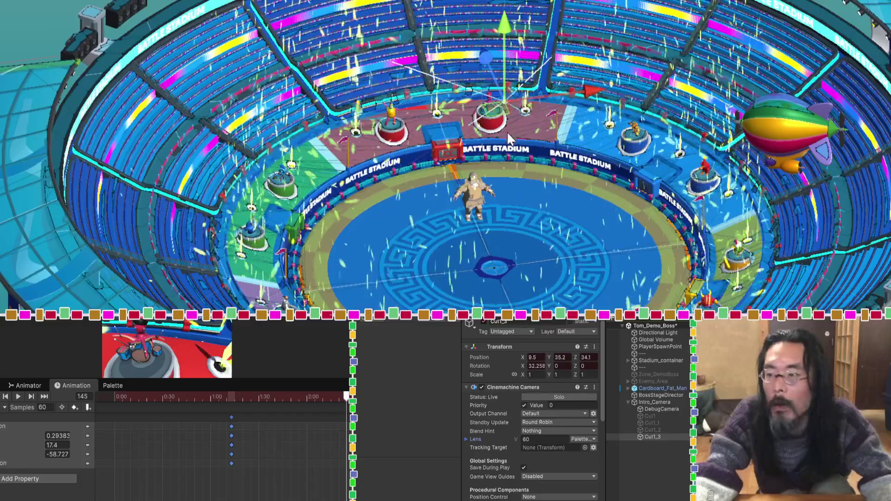
drag(500, 112, 500, 116)
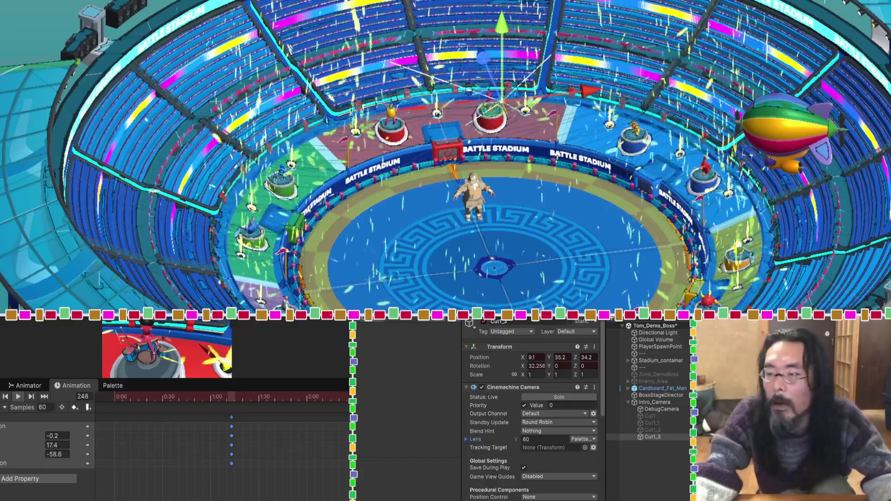
mouse_move(496, 106)
mouse_down()
mouse_move(518, 129)
mouse_move(617, 182)
mouse_move(533, 173)
mouse_move(482, 198)
mouse_up()
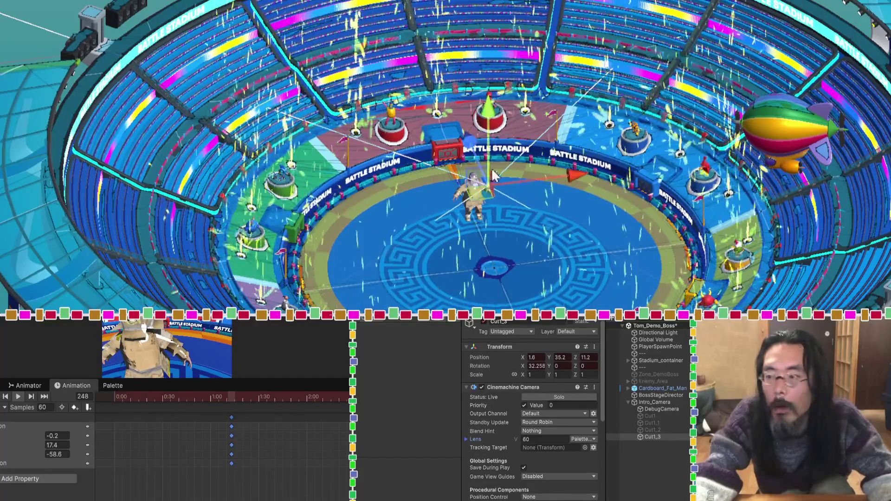
drag(492, 125, 492, 116)
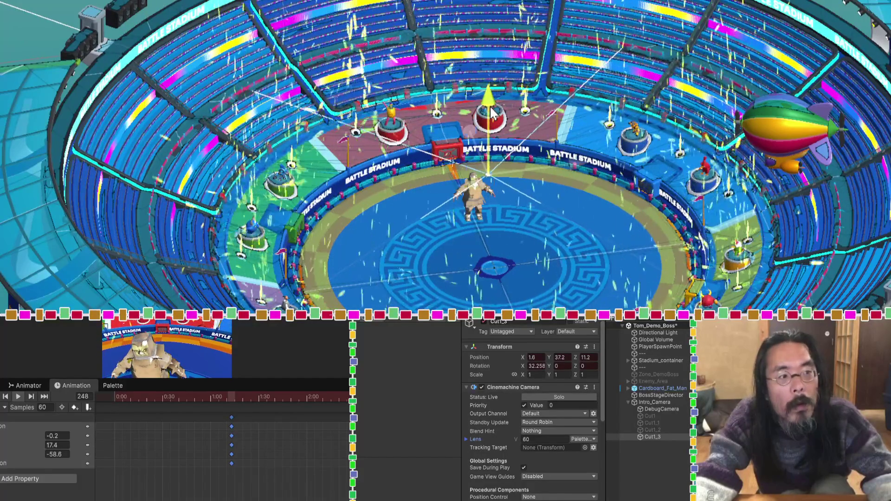
drag(495, 181, 506, 162)
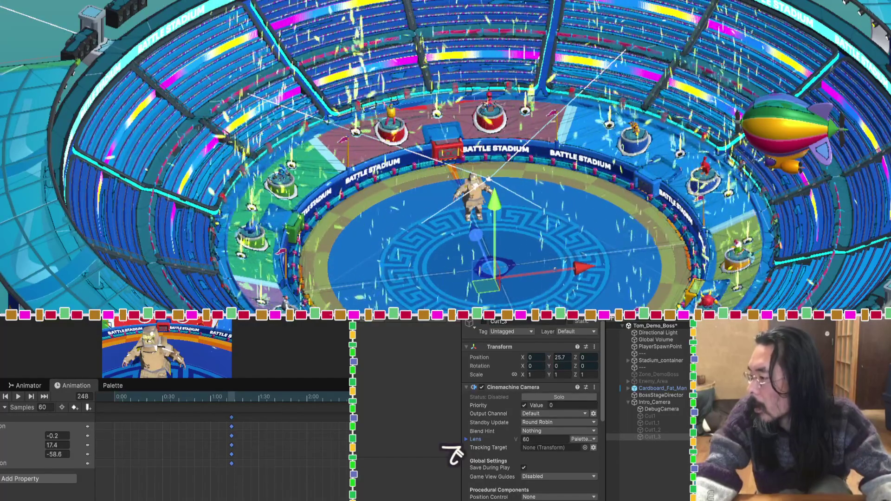
Step: Play back the intro timeline preview and box-select the keyframes near 2:20
key(space)
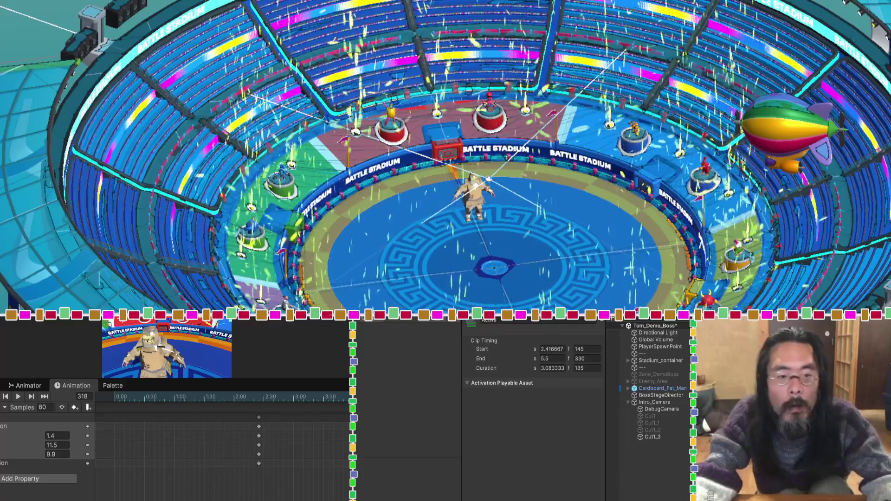
scroll(223, 441, right, 1)
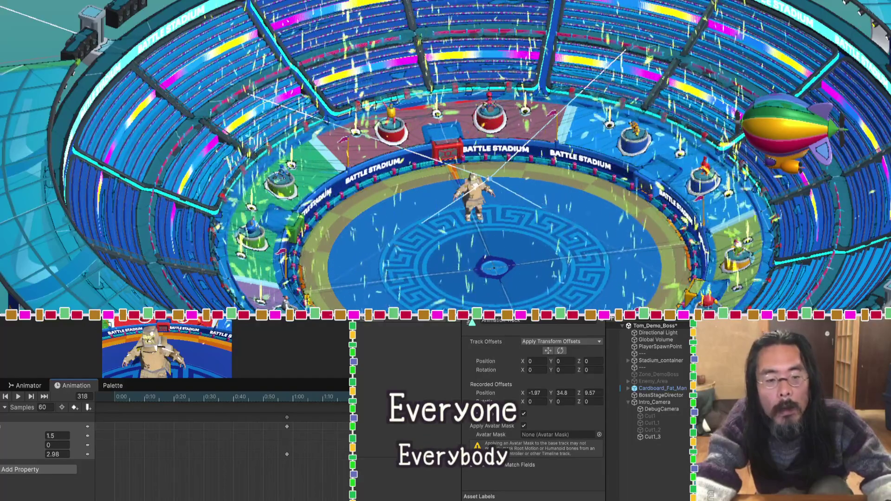
scroll(222, 426, right, 1)
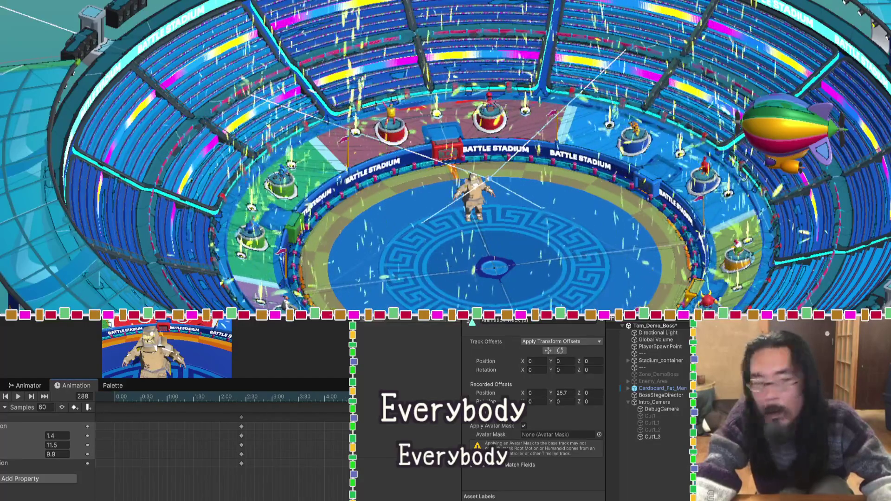
drag(221, 497, 302, 413)
Step: Show the 2:20 keys as fitted curves and set their right tangents to Free
key(c)
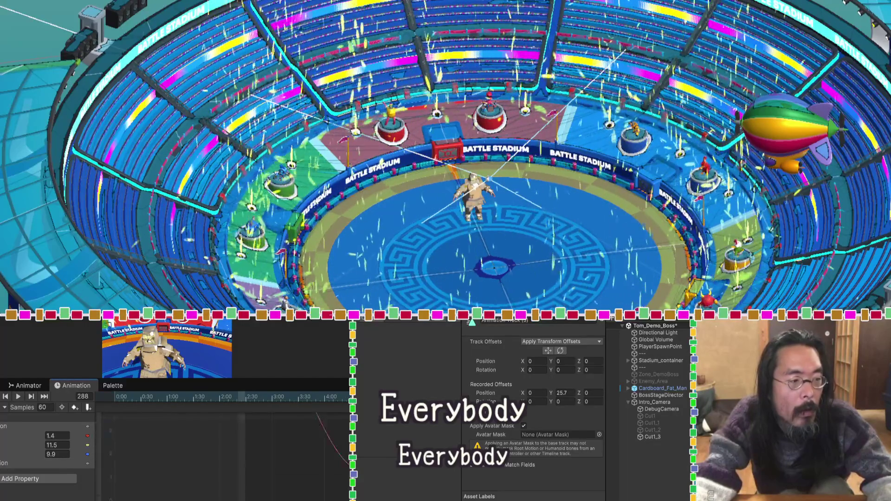
key(f)
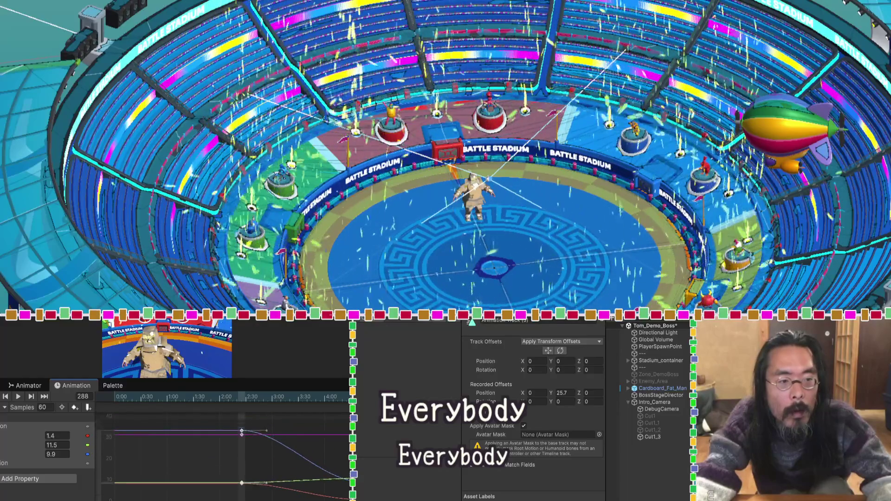
drag(234, 423, 253, 489)
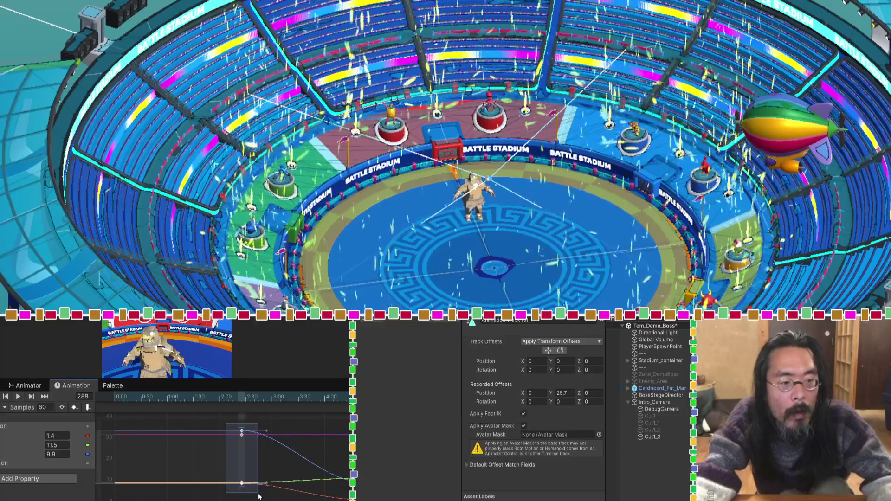
right_click(243, 484)
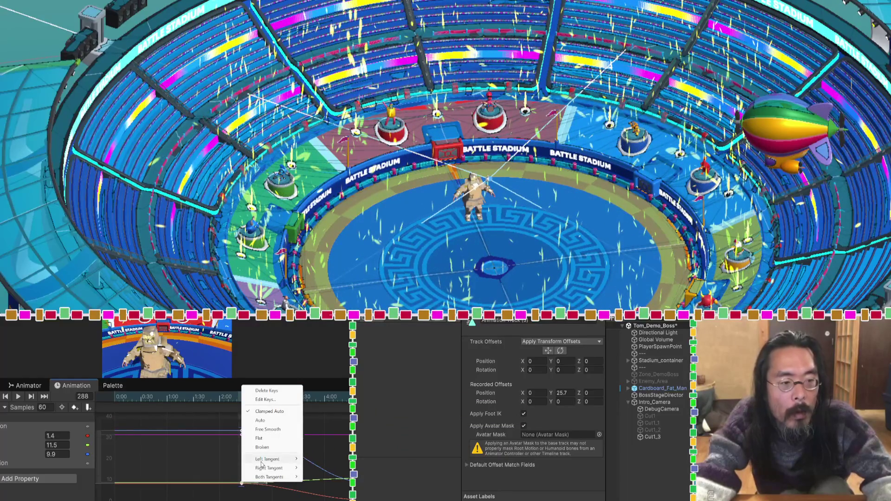
mouse_move(263, 471)
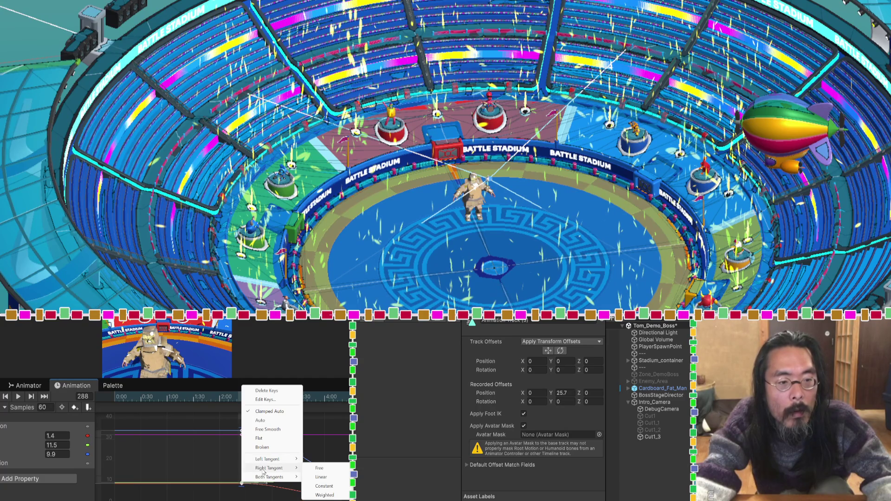
click(319, 468)
drag(352, 478, 352, 436)
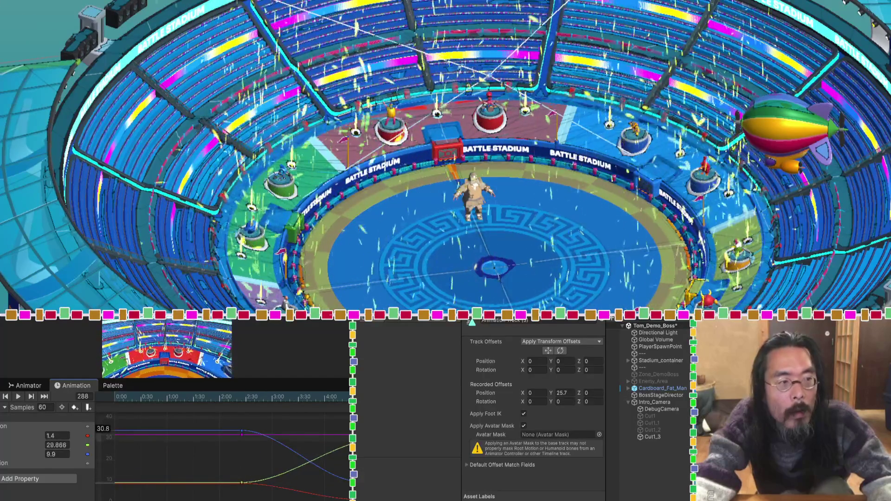
key(ctrl+z)
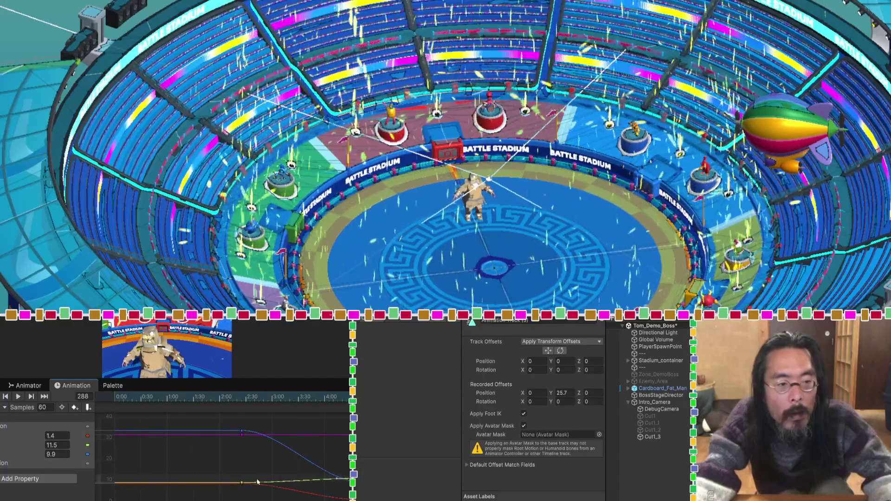
Step: Give the blue curve's key a linear, then weighted right tangent and steepen its ease
drag(221, 424, 246, 443)
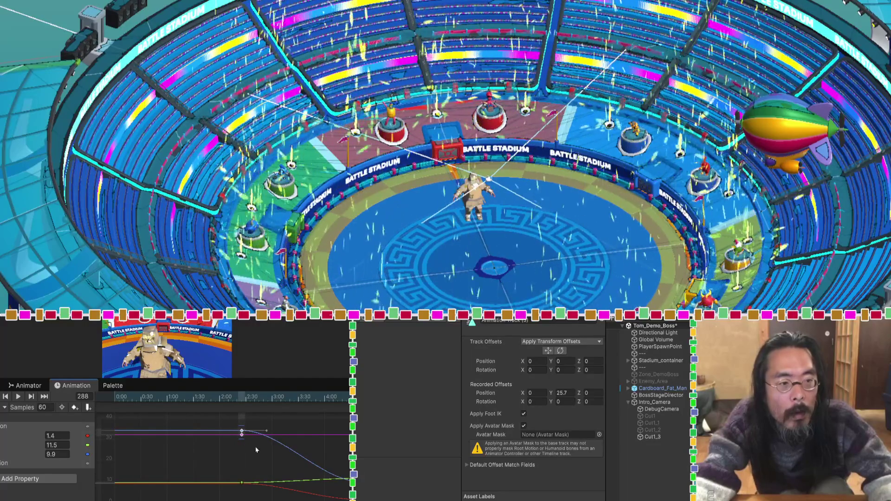
click(241, 432)
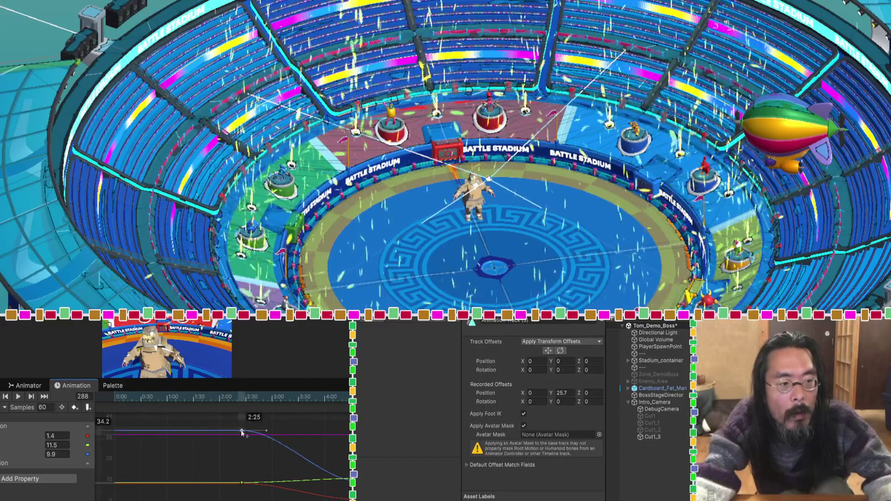
right_click(241, 431)
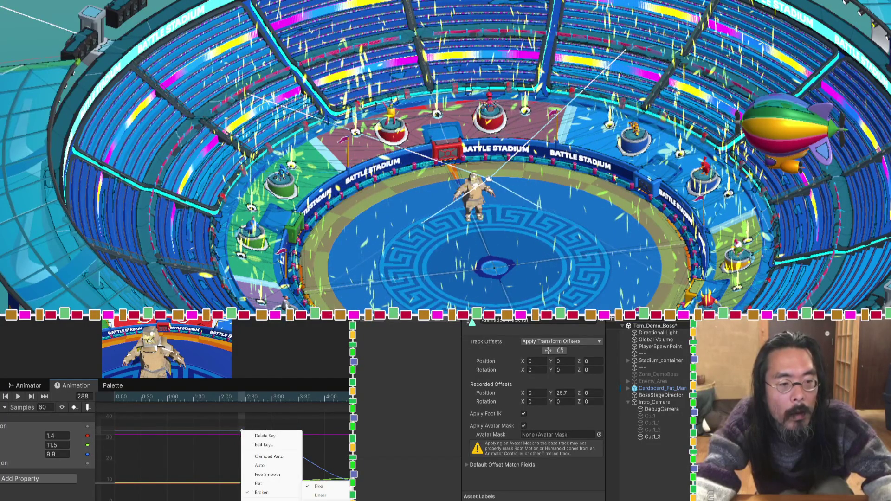
click(320, 495)
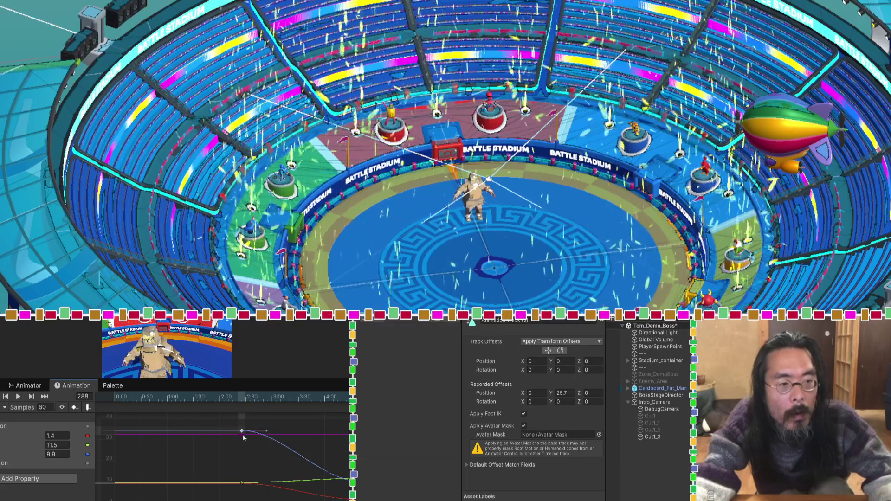
right_click(243, 432)
mouse_move(265, 500)
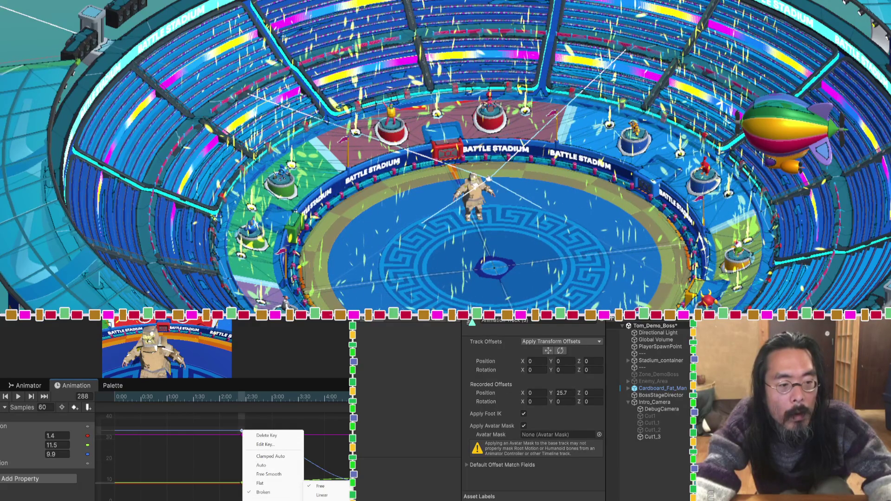
click(322, 495)
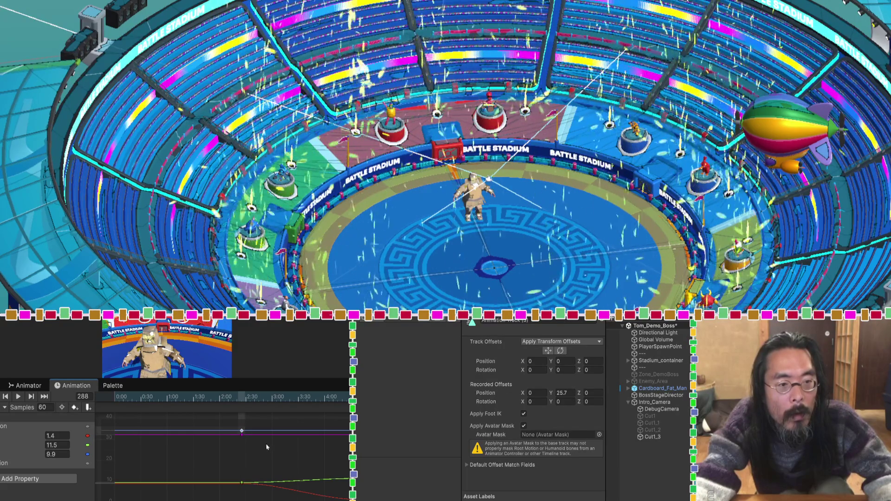
right_click(242, 431)
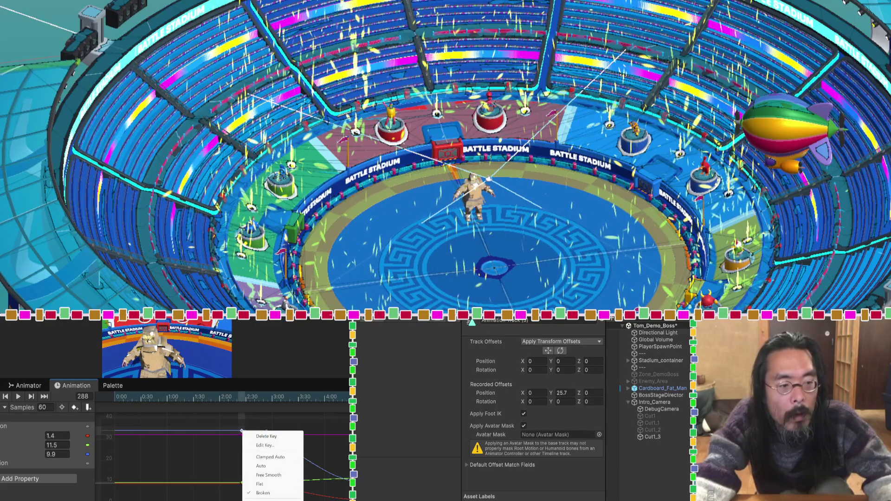
mouse_move(265, 499)
click(319, 487)
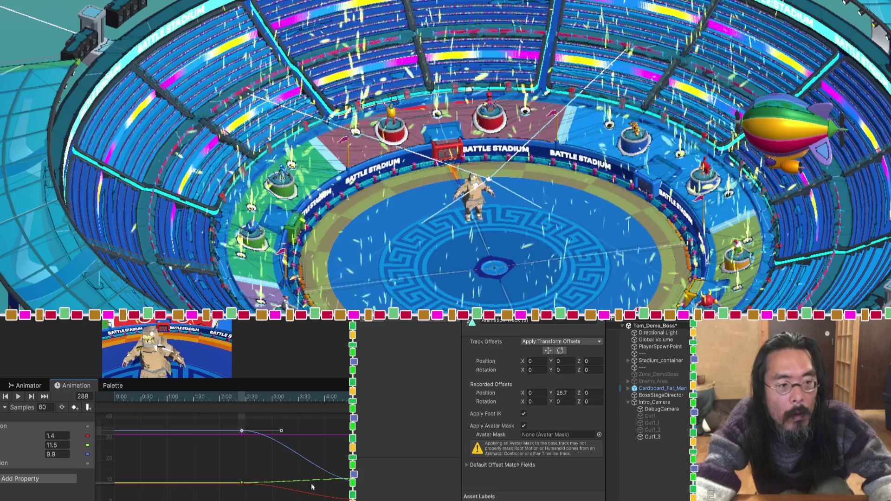
mouse_move(320, 432)
mouse_down()
mouse_move(315, 461)
mouse_move(256, 471)
mouse_up()
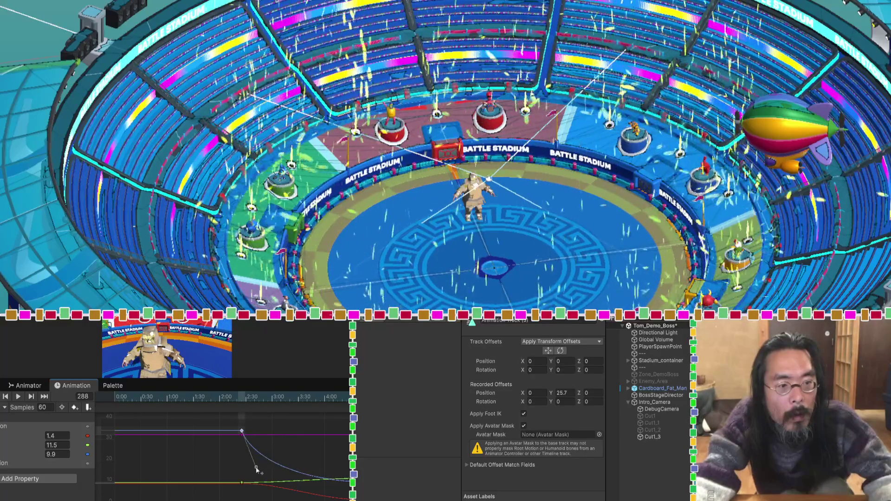
Step: Make the lower curve key's right tangent weighted and pull it into a dip after the key
click(241, 482)
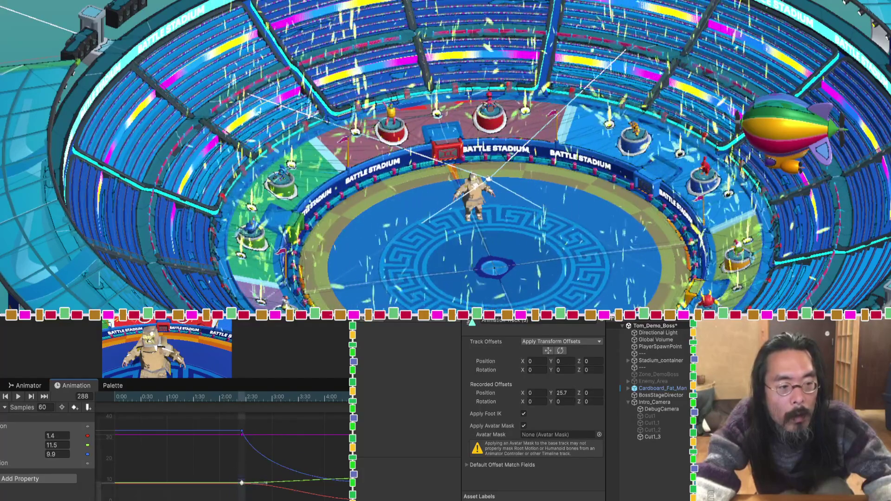
right_click(241, 484)
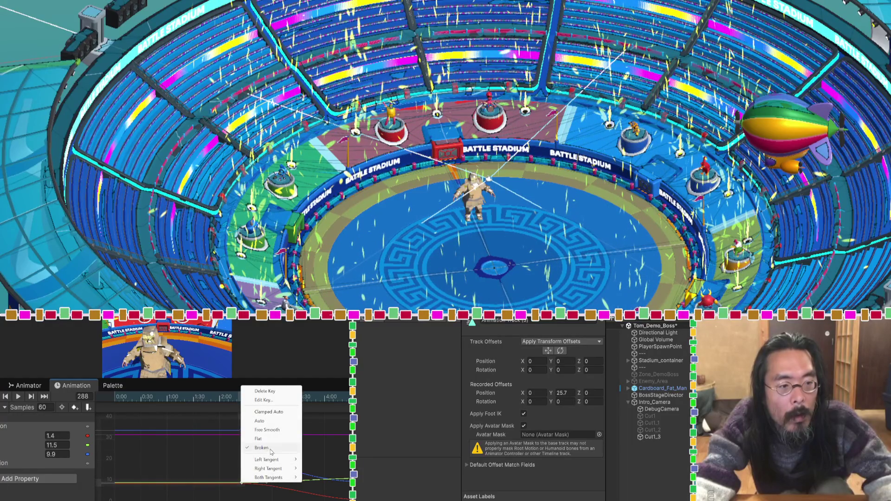
mouse_move(272, 469)
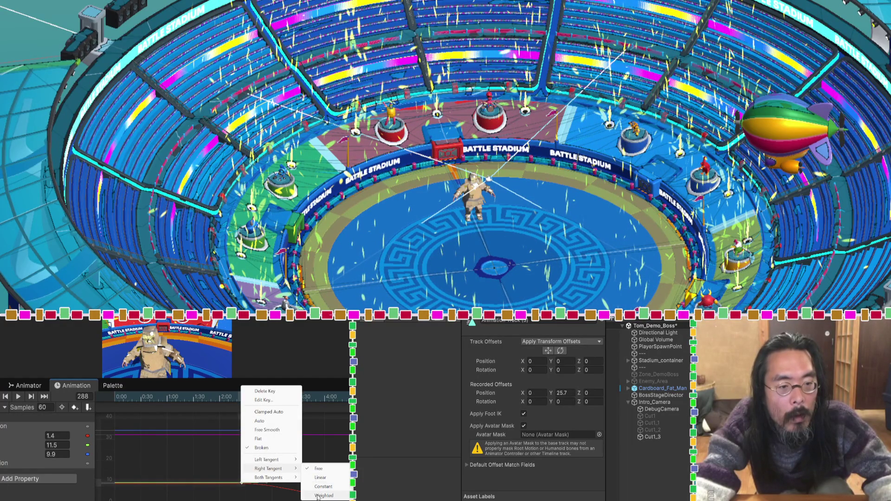
click(320, 477)
drag(283, 484, 283, 496)
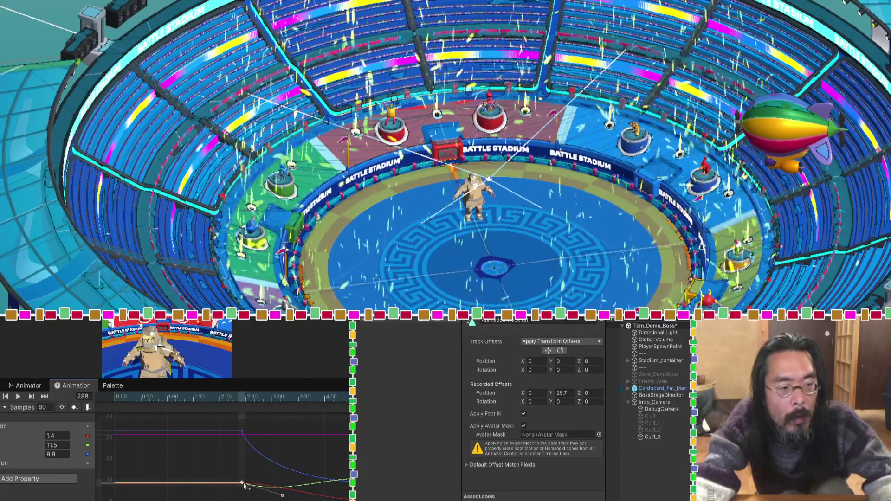
drag(242, 484, 243, 485)
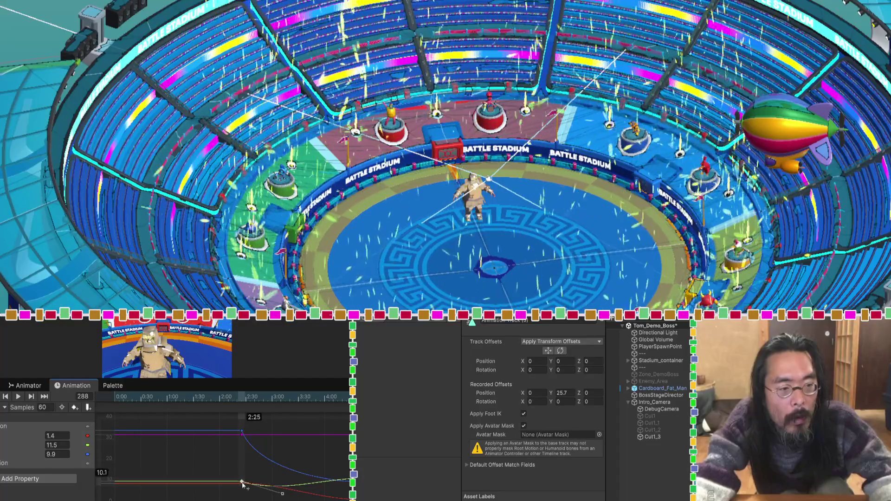
click(243, 487)
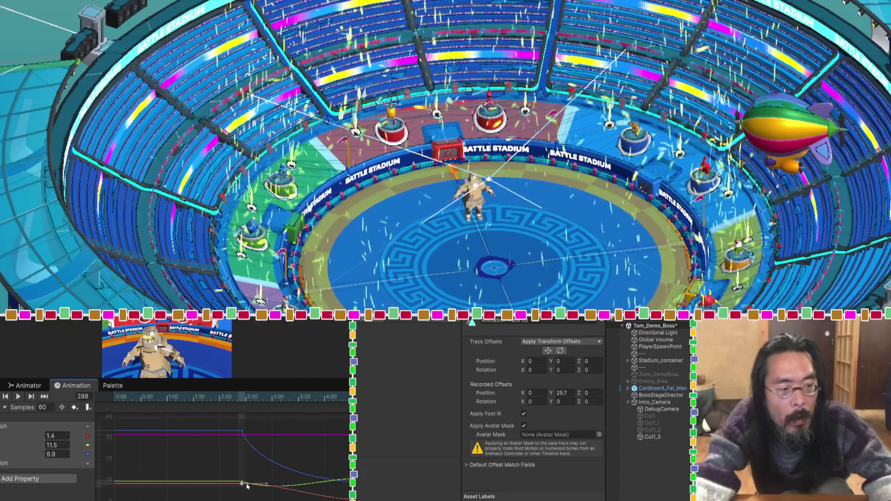
right_click(243, 484)
mouse_move(283, 470)
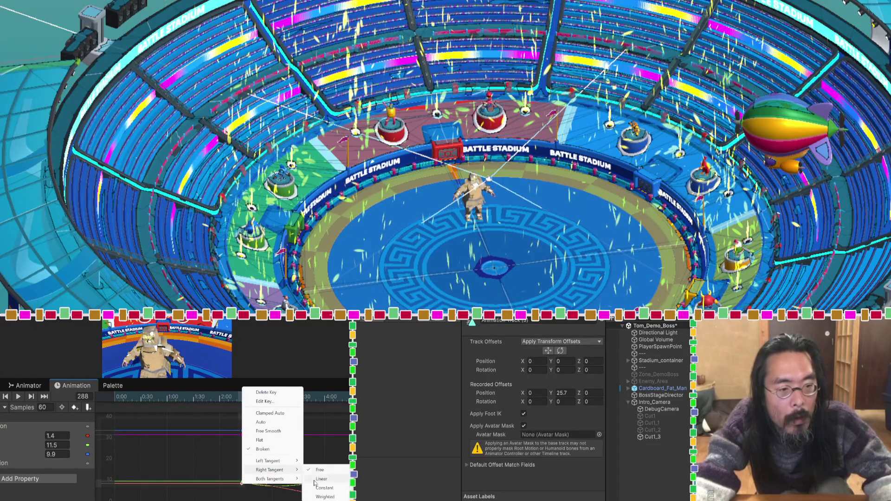
click(322, 497)
drag(283, 485, 284, 497)
Step: Replay the move from 2:10, raise the blue key slightly, and return to Dopesheet near frame 152
drag(240, 397, 228, 401)
key(space)
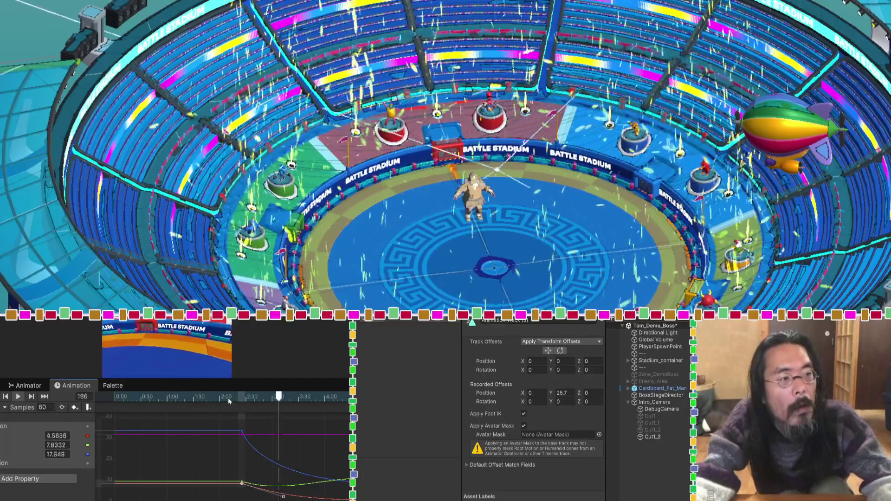
mouse_move(259, 400)
mouse_down()
mouse_move(241, 400)
mouse_move(255, 398)
mouse_up()
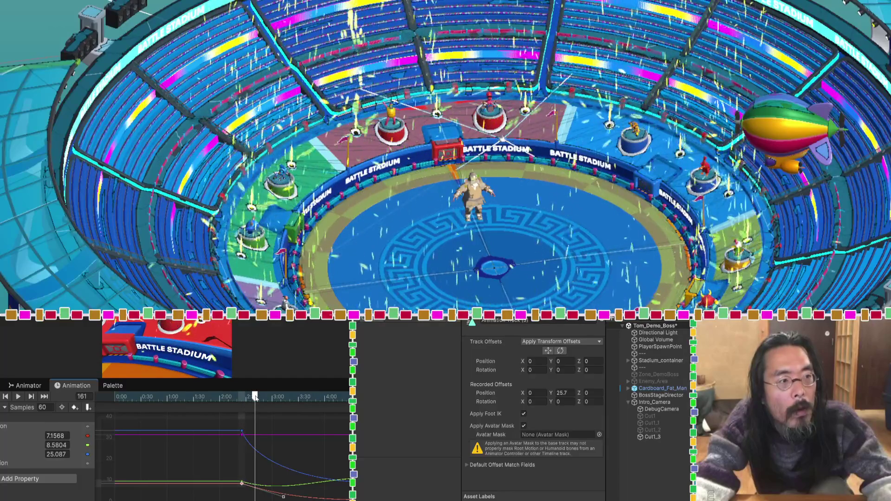
drag(242, 431, 241, 478)
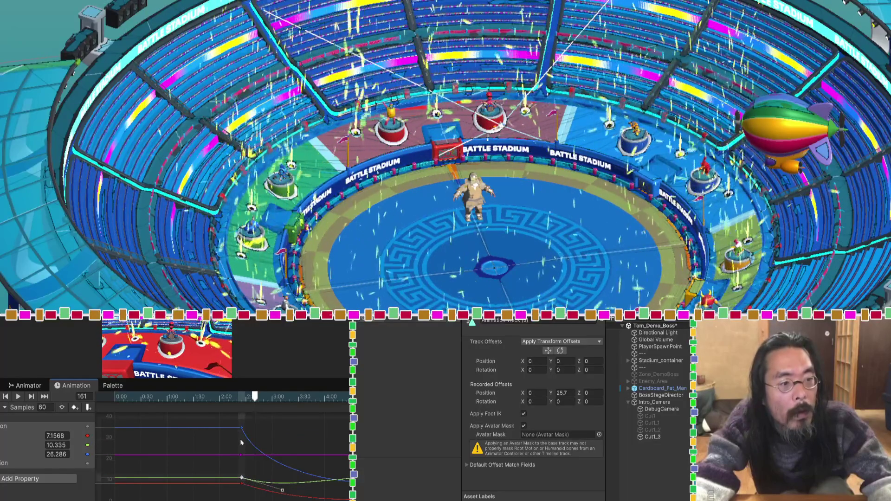
drag(241, 429, 245, 427)
mouse_move(255, 396)
mouse_down()
mouse_move(234, 397)
mouse_move(261, 396)
mouse_up()
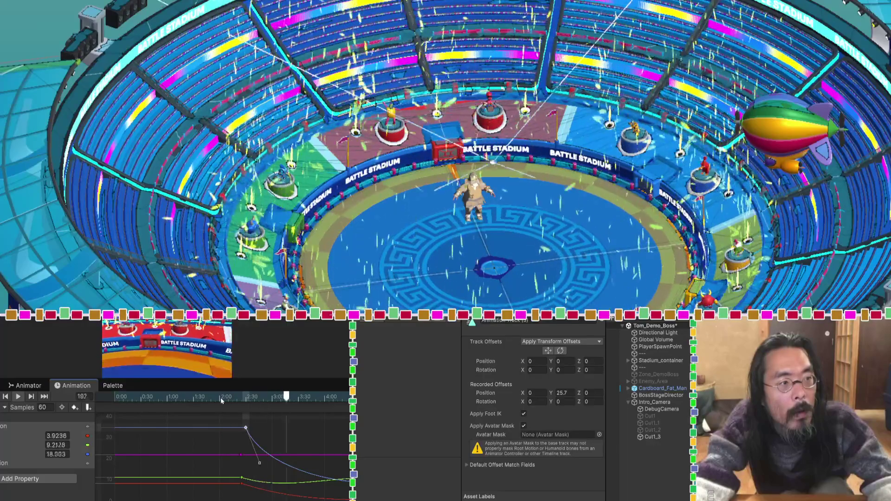
key(ctrl+z)
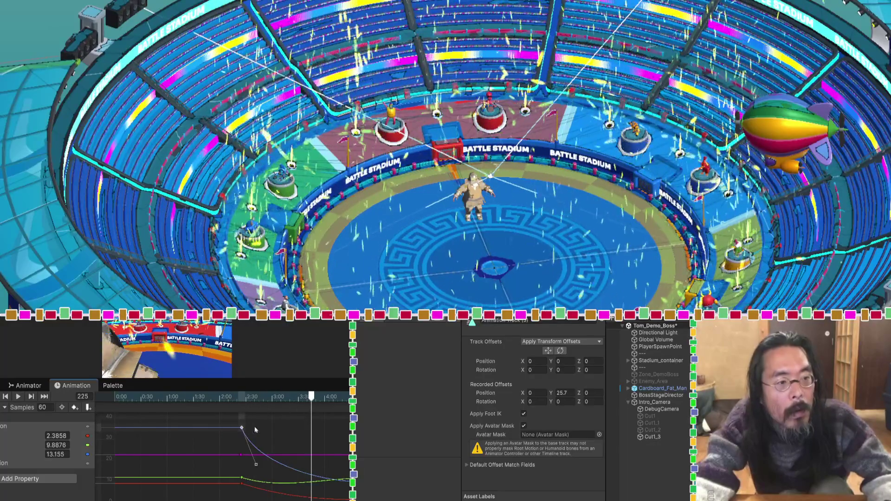
click(217, 397)
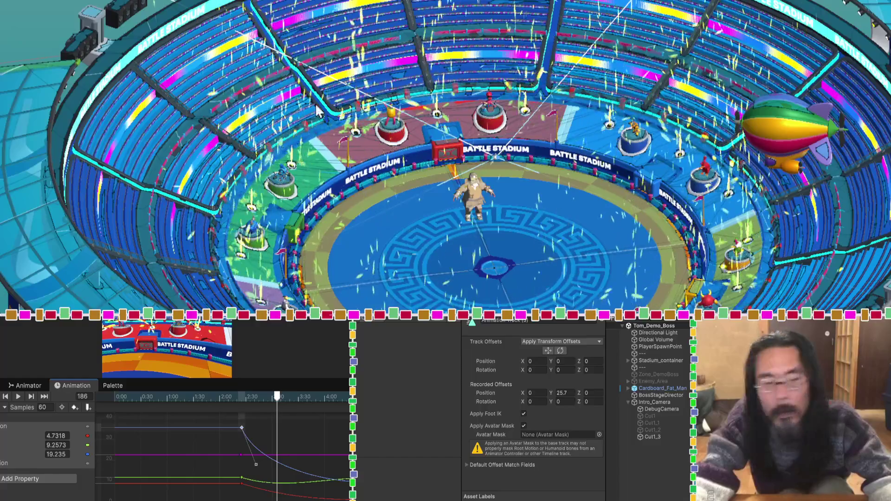
key(c)
click(248, 398)
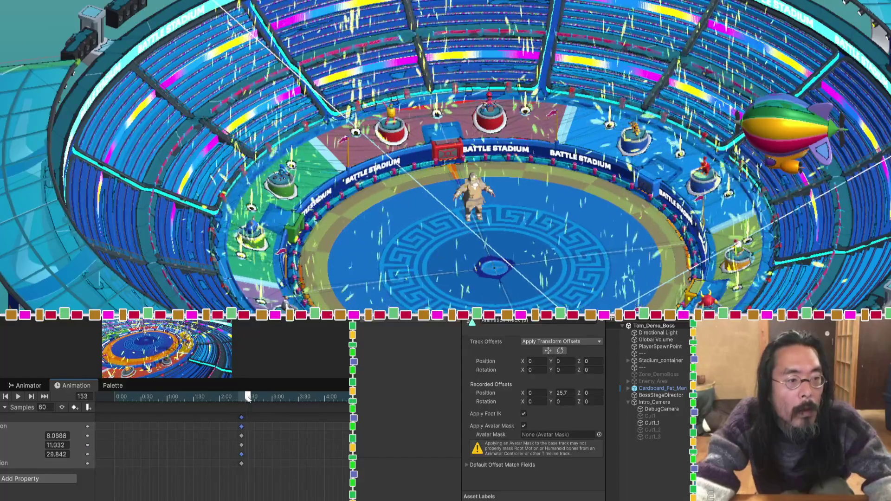
Step: Line up the X and Z keys, move the column to 2:26, delete two strays, playhead at 147
drag(242, 417, 241, 418)
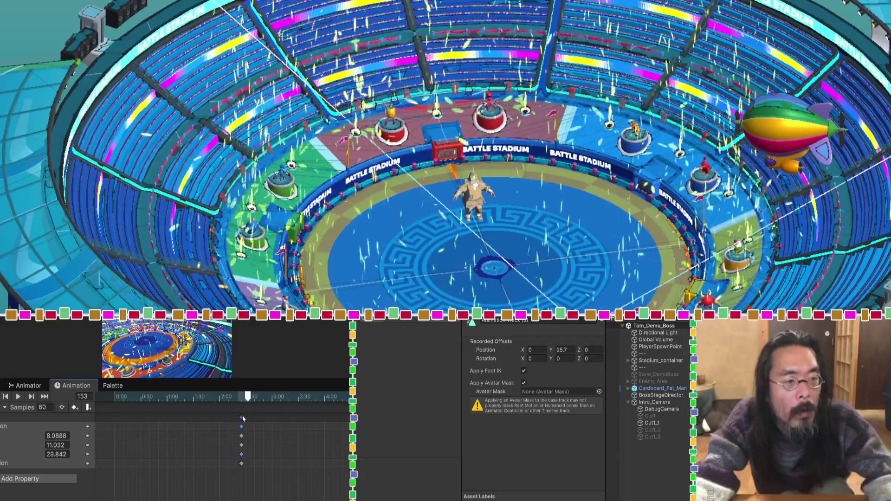
scroll(240, 441, up, 3)
scroll(239, 438, up, 4)
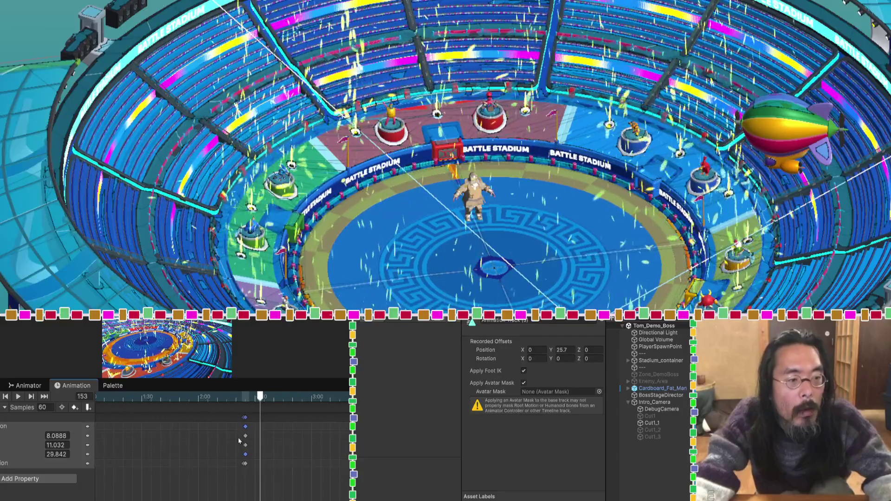
click(271, 434)
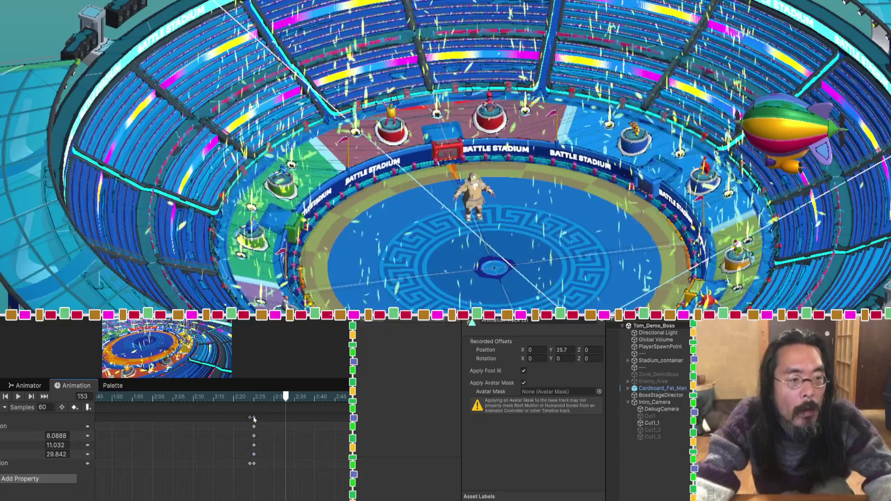
drag(254, 427, 262, 426)
click(251, 418)
key(Delete)
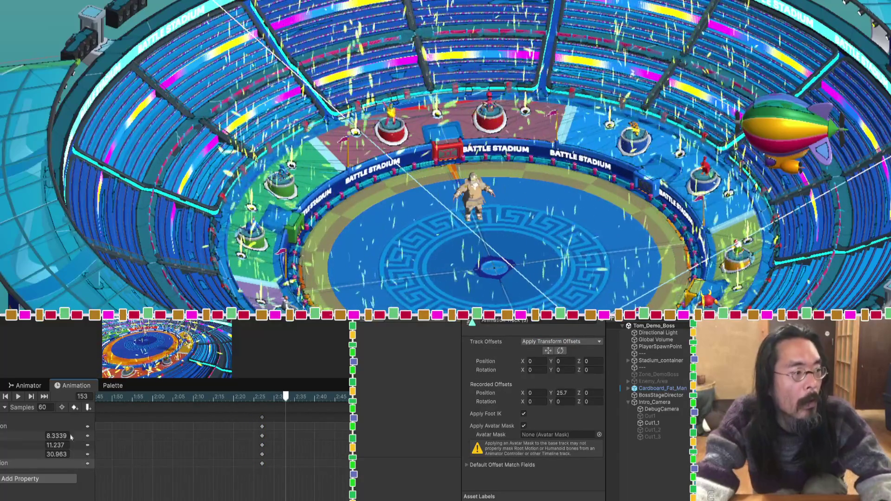
click(6, 397)
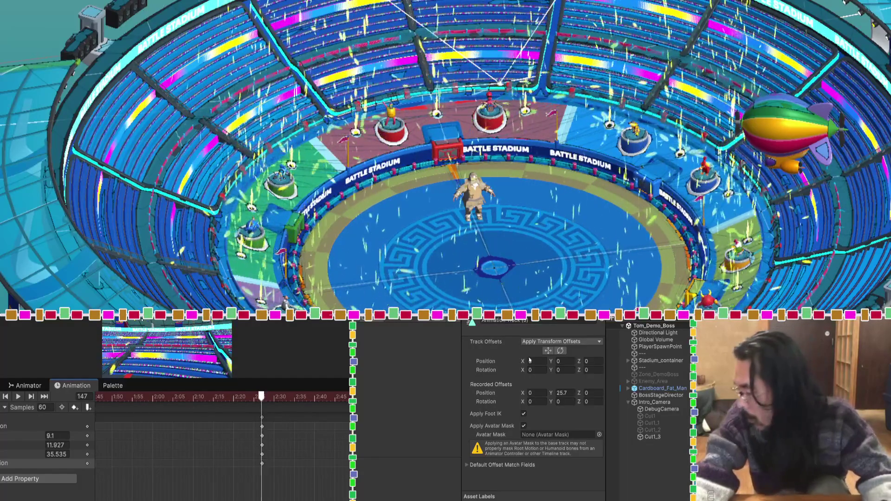
Step: Move Cut1_3 to about X 7.7, Y 33.7, Z 36.9 and check the shot at frame 166
click(652, 437)
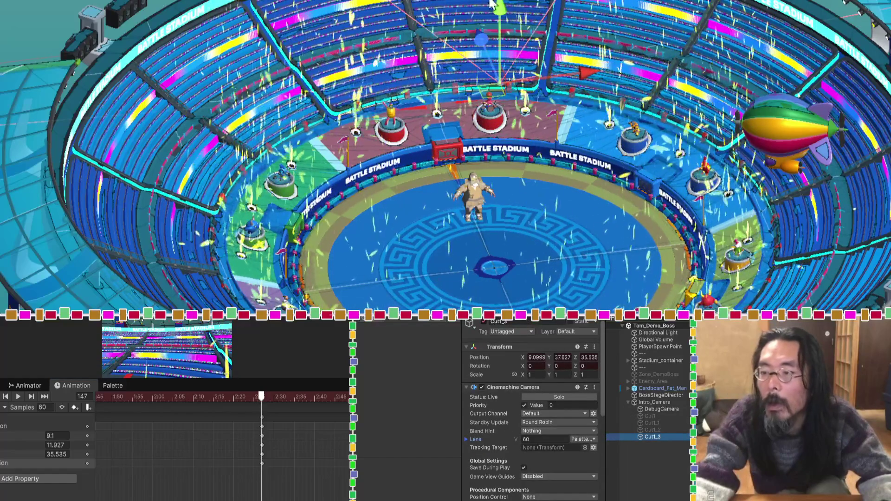
drag(500, 18, 499, 33)
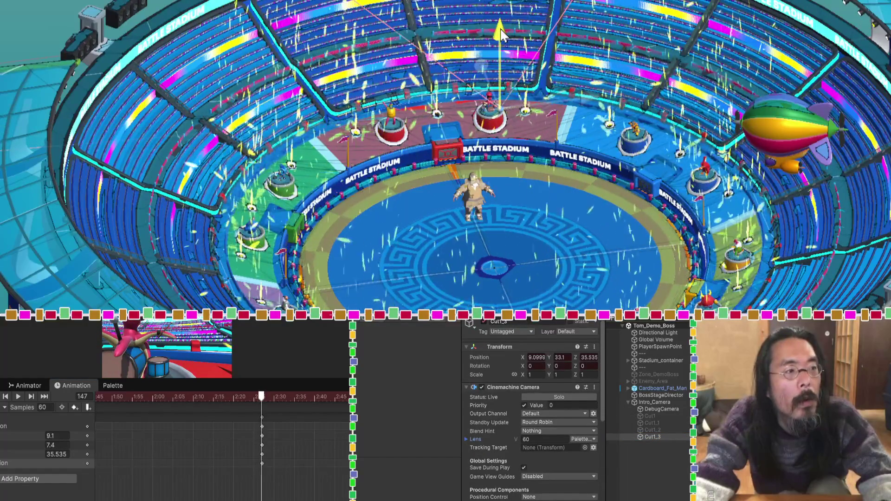
drag(479, 63, 479, 65)
drag(584, 90, 577, 98)
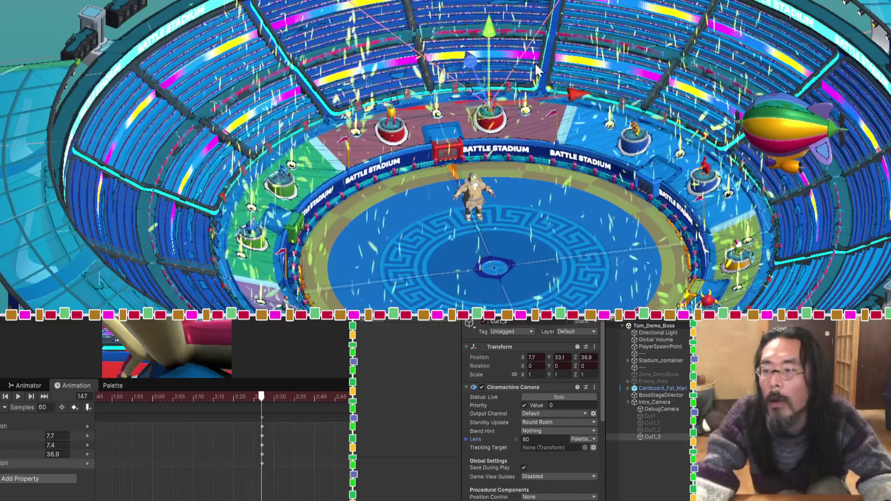
drag(493, 39, 493, 34)
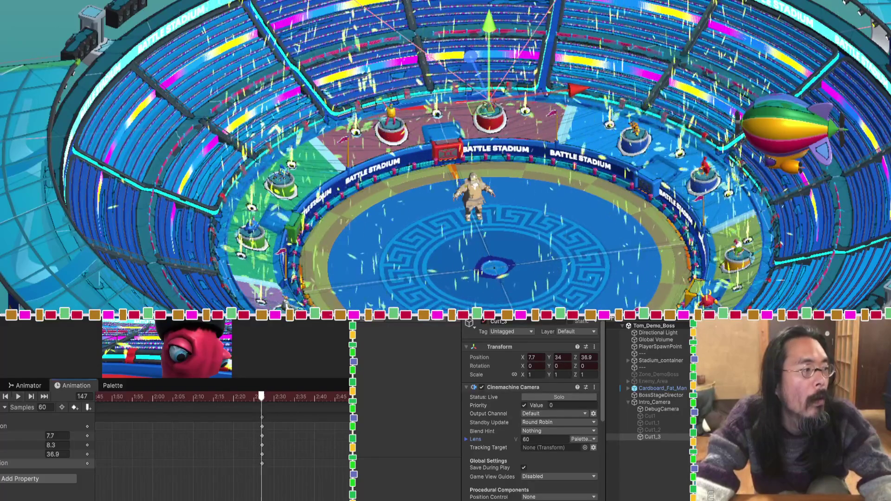
click(338, 397)
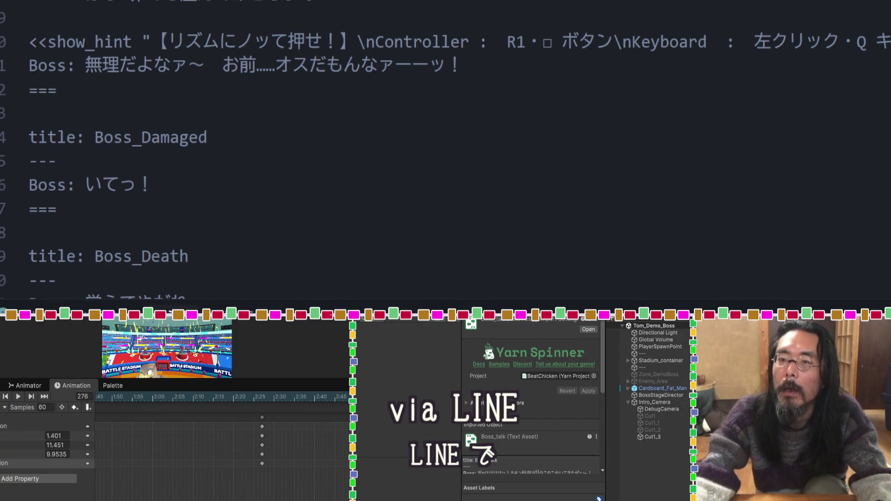
Step: Scroll through the Boss_talk Yarn script, save it, and return to Unity
scroll(459, 149, down, 2)
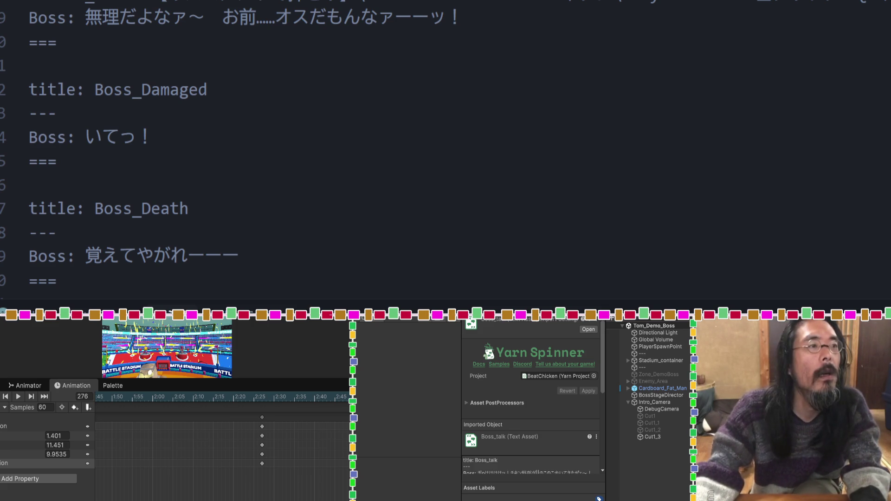
key(alt+Tab)
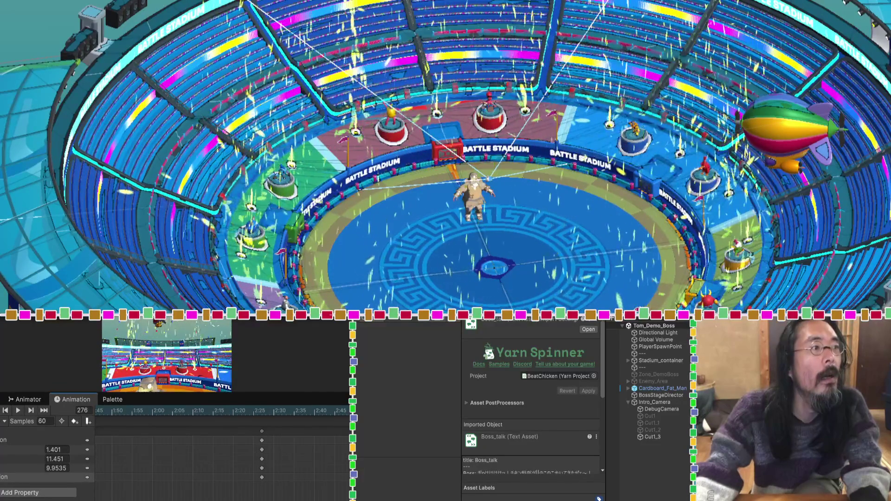
Step: In Gemini's prompt box, type the heading line ボス登場のセリフ
key(alt+Tab)
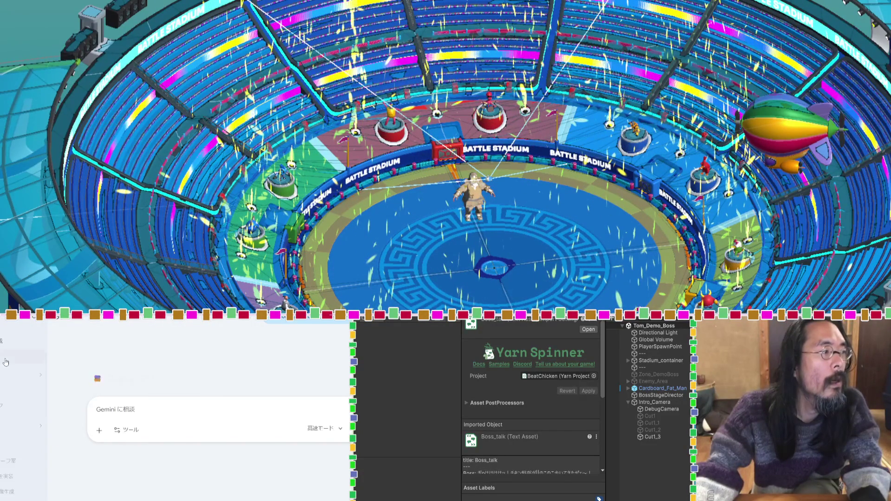
text(ボスt登場のしり)
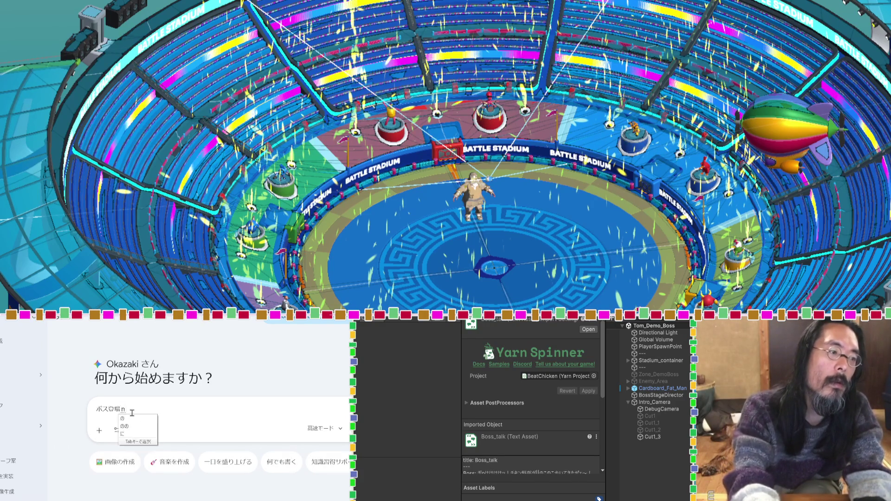
text(ふ)
key(space)
key(Return)
key(shift+Return)
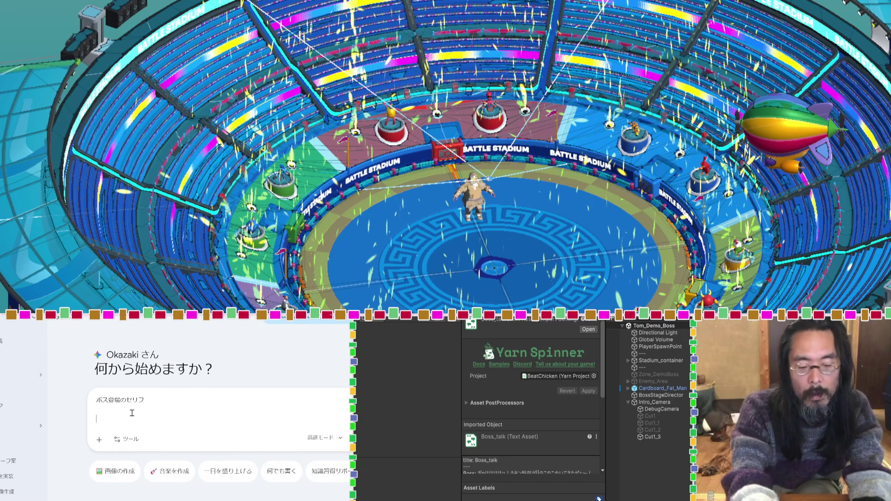
Step: Add the lines ぎゃはは（高笑い） and よく来たな to the prompt
text(ぎゃはは（）)
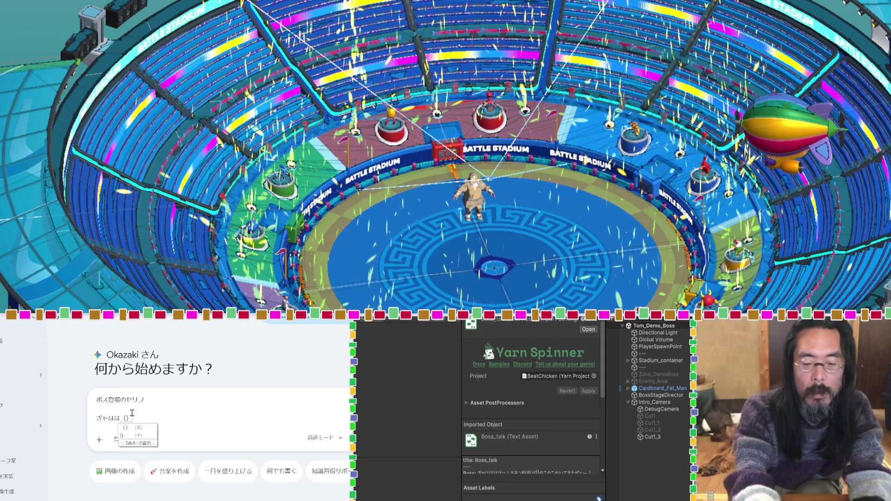
key(Return)
text(たかわ)
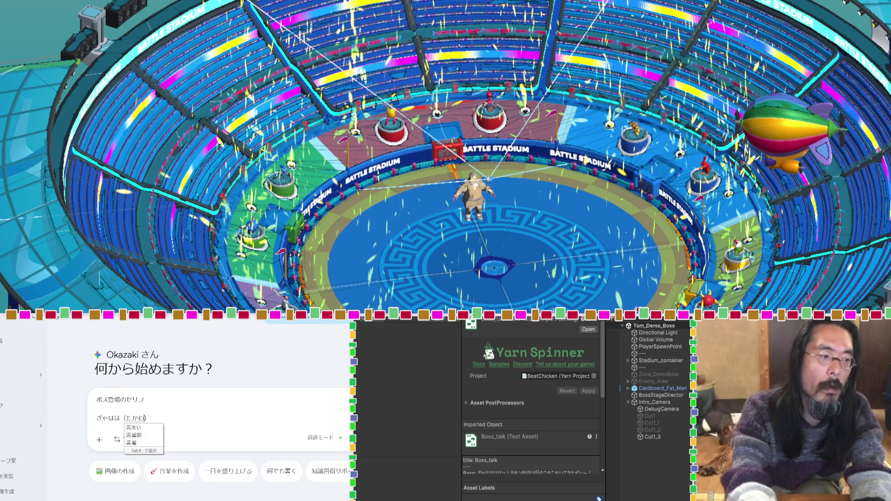
key(space)
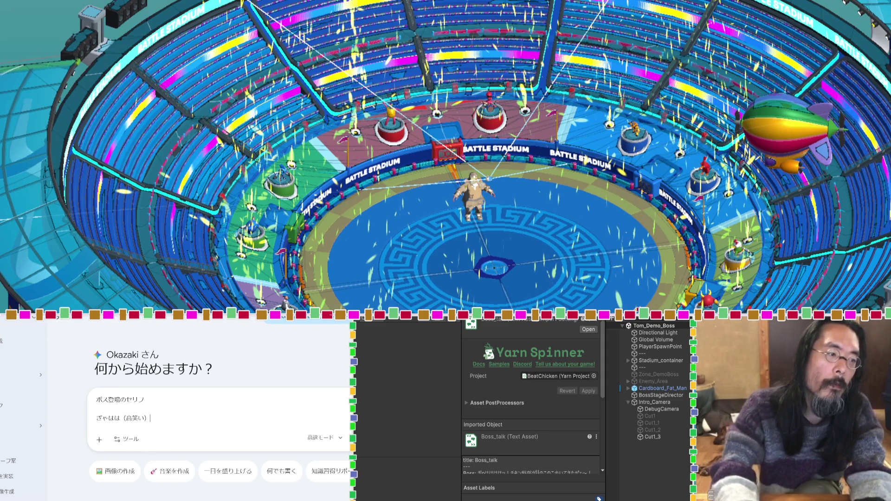
key(shift+Return)
text(よくきt)
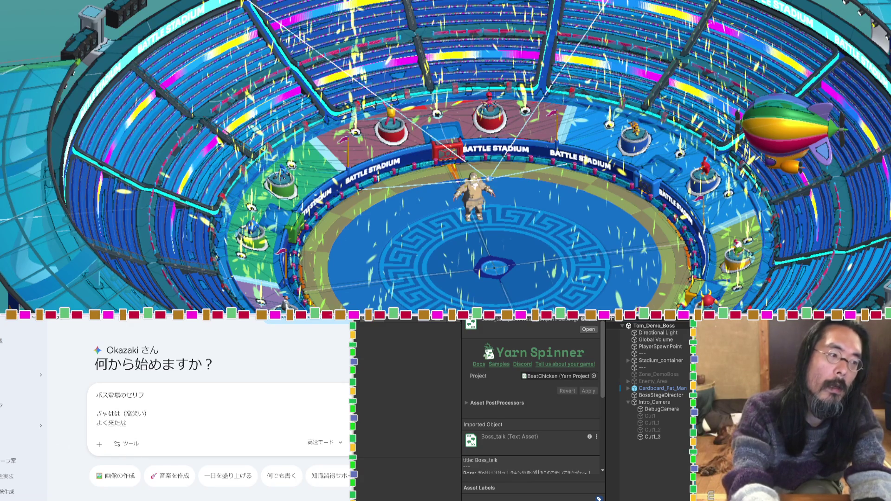
key(shift+Return)
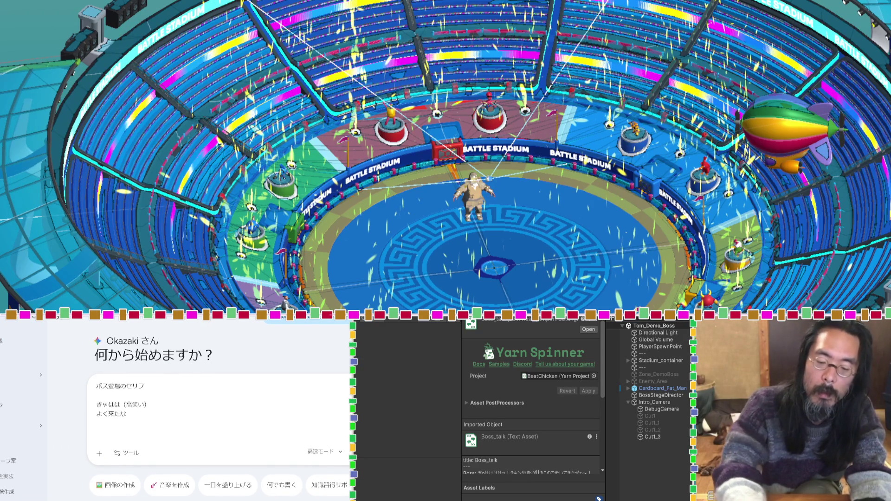
Step: Start the next line with 俺様は followed by the boss's name kanji
text(おれ)
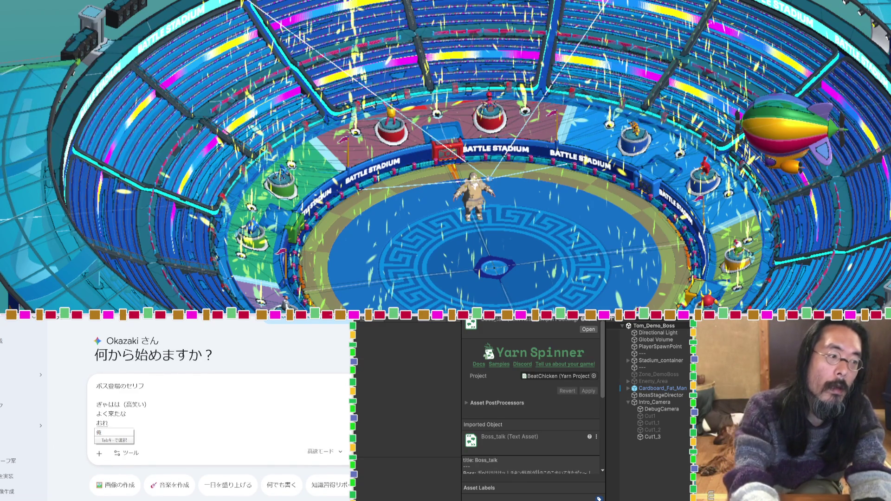
text(amaha)
key(space)
key(Return)
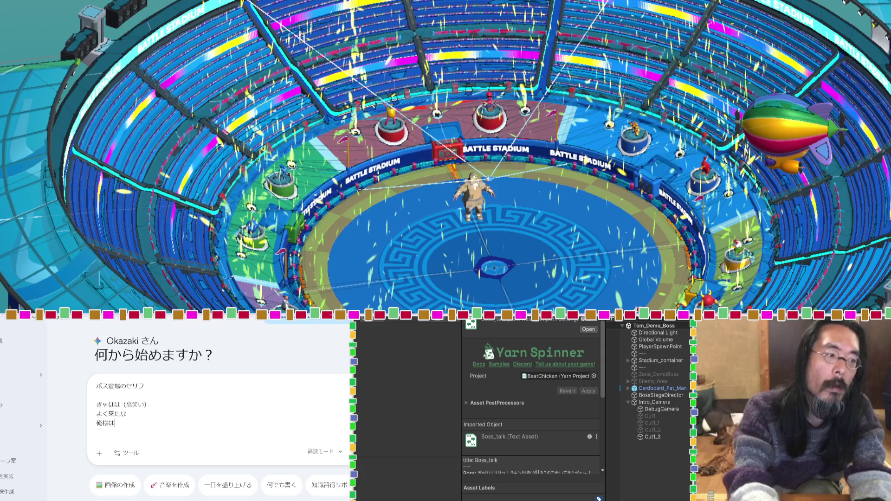
text(tsud)
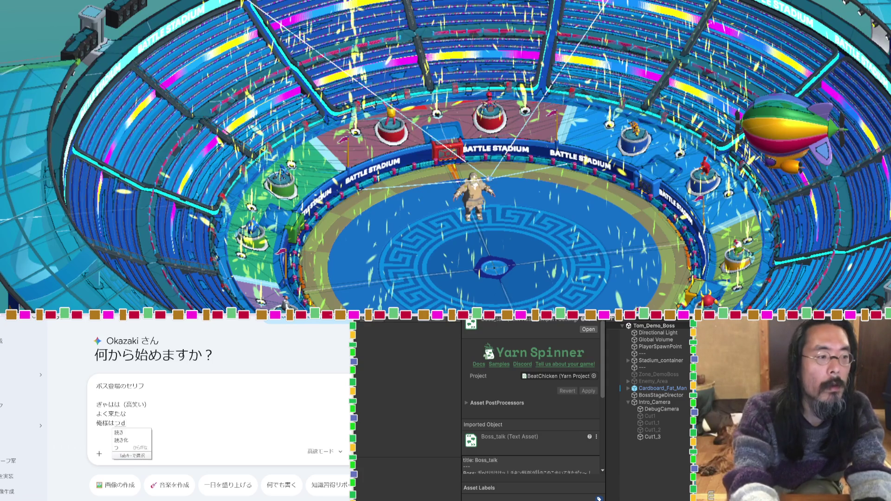
key(space)
key(space)
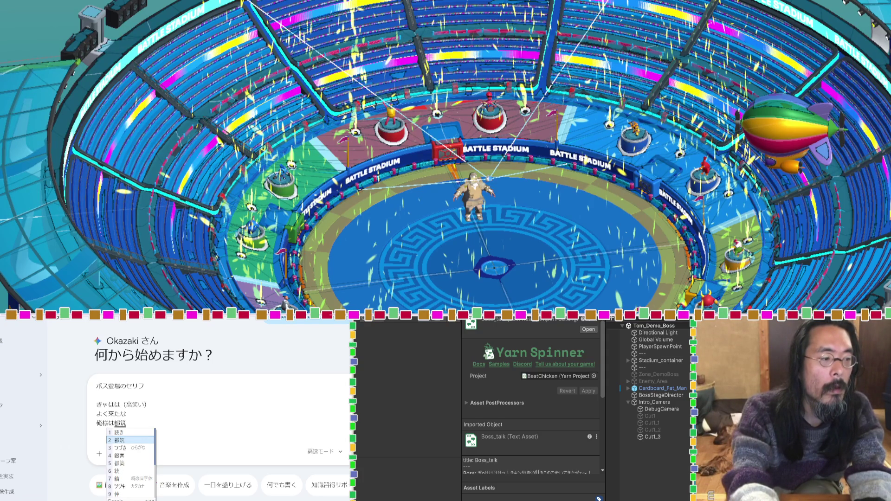
key(Return)
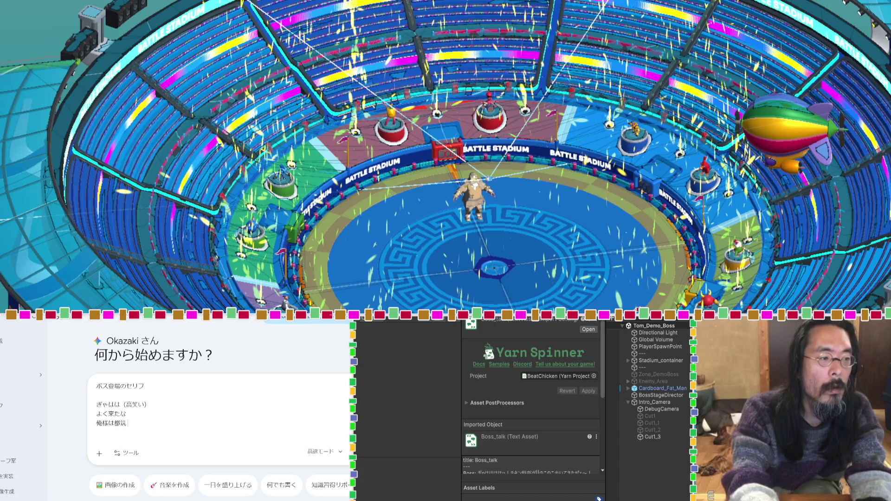
Step: Add the verb 作りたい, redoing a wrong つくらせて conversion
text(つくせて)
key(space)
key(space)
key(space)
key(space)
key(space)
key(space)
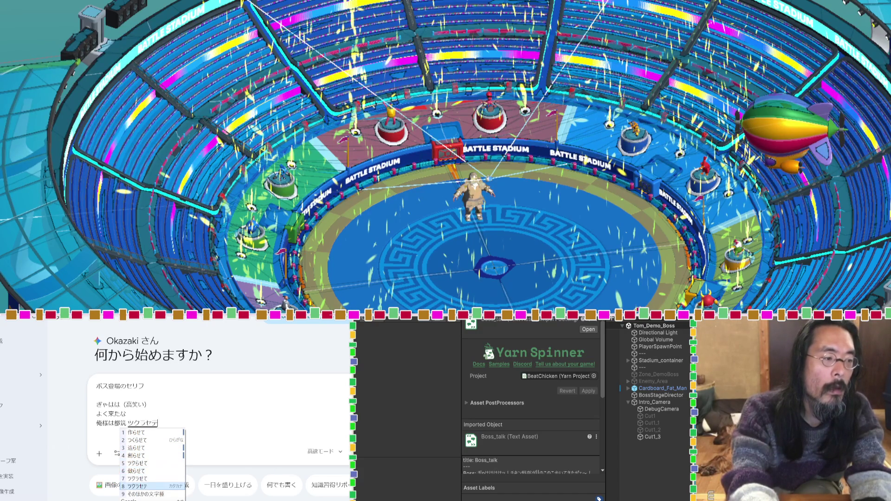
key(Up)
key(Up)
key(Up)
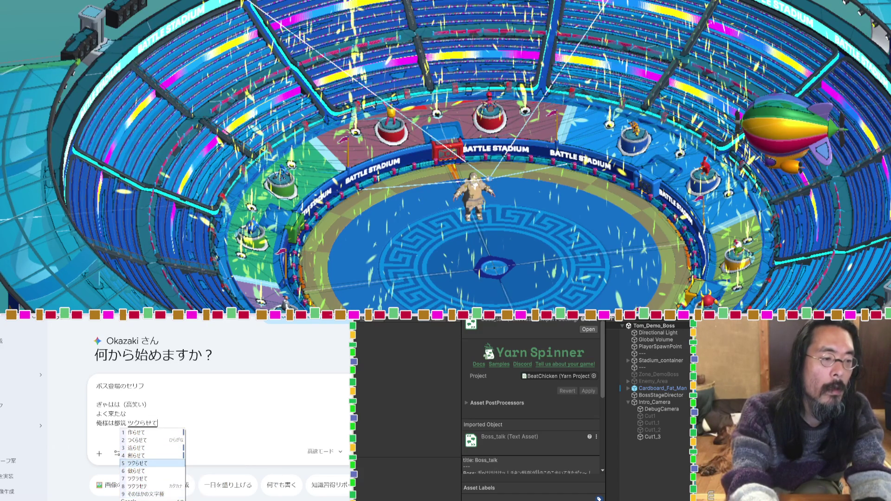
key(9)
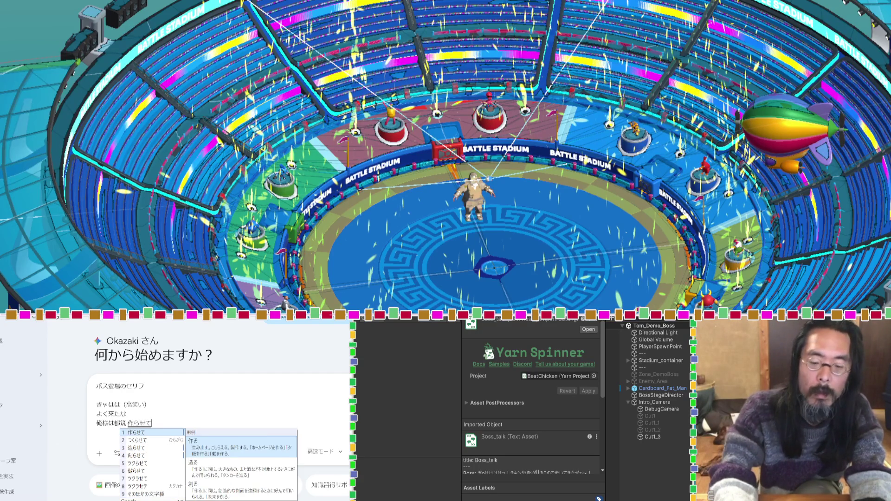
key(1)
key(BackSpace)
text(つく)
text(り)
text(ai)
key(space)
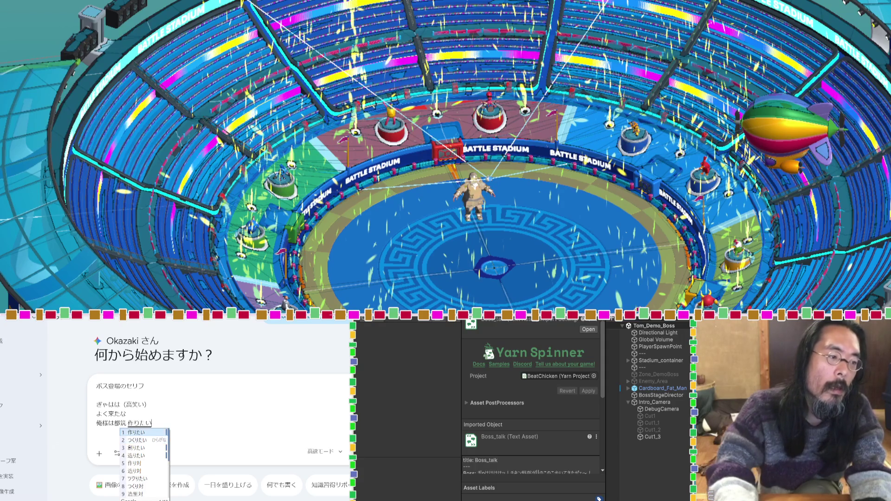
key(Return)
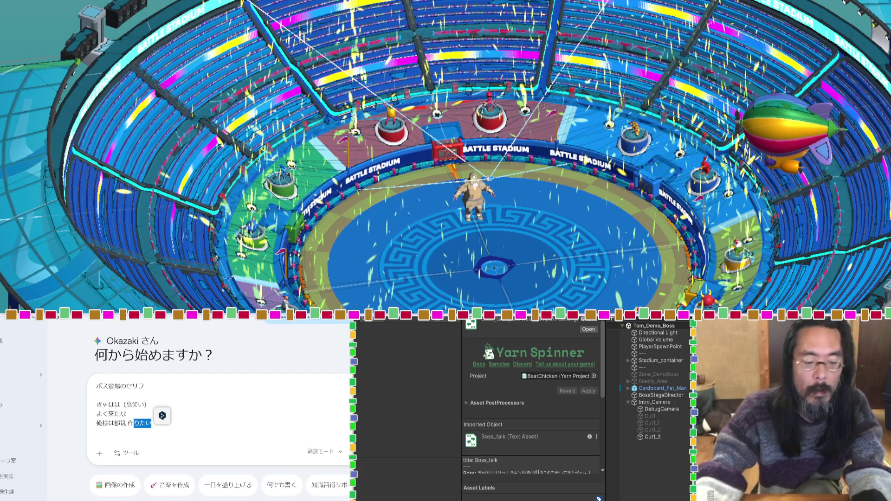
Step: Reconvert the name to 作理体 and type （）名前 on a new line
key(space)
key(space)
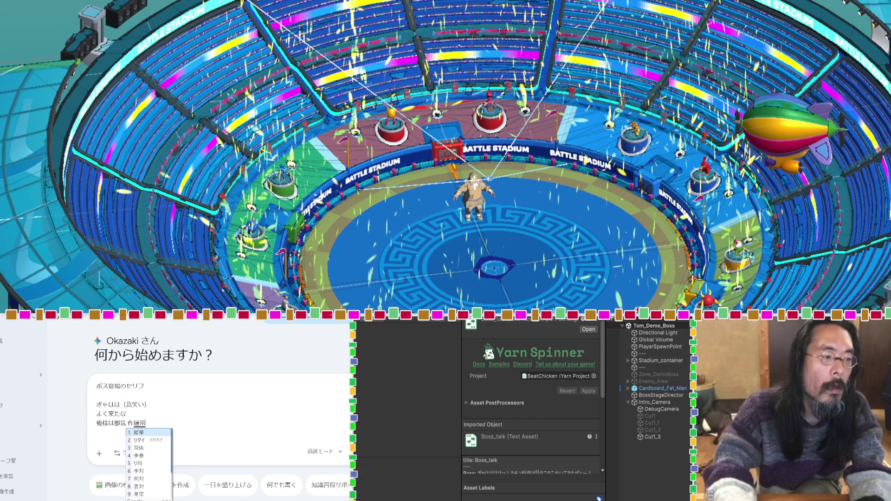
key(space)
key(space)
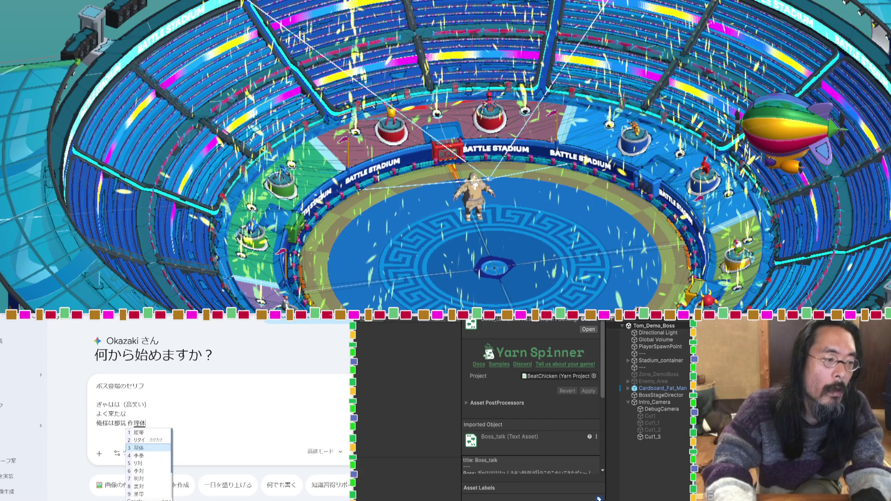
key(Return)
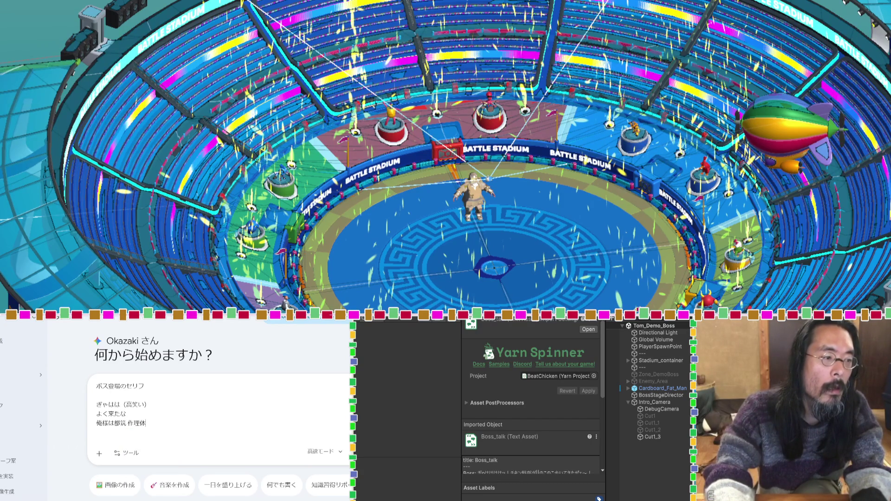
key(shift+Return)
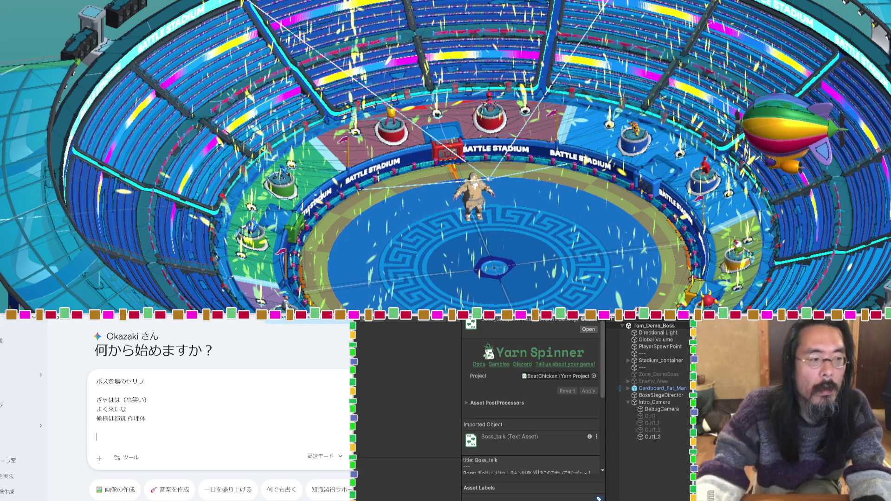
text(（）)
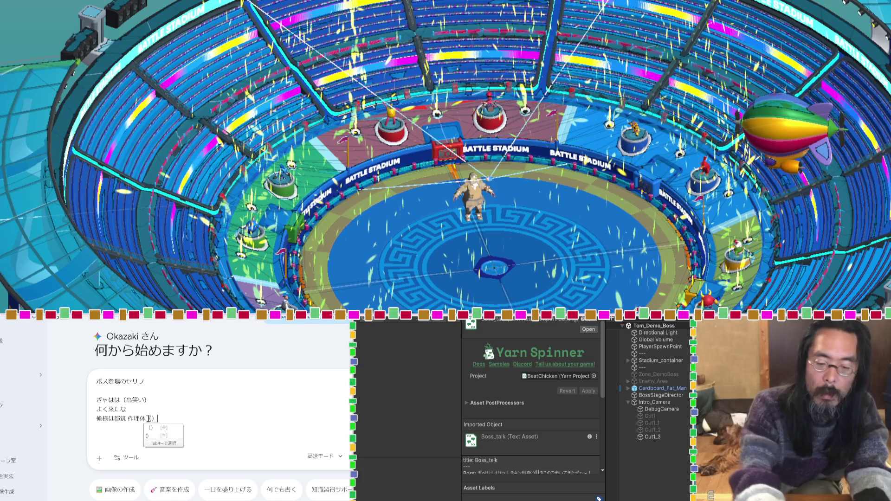
text(名前)
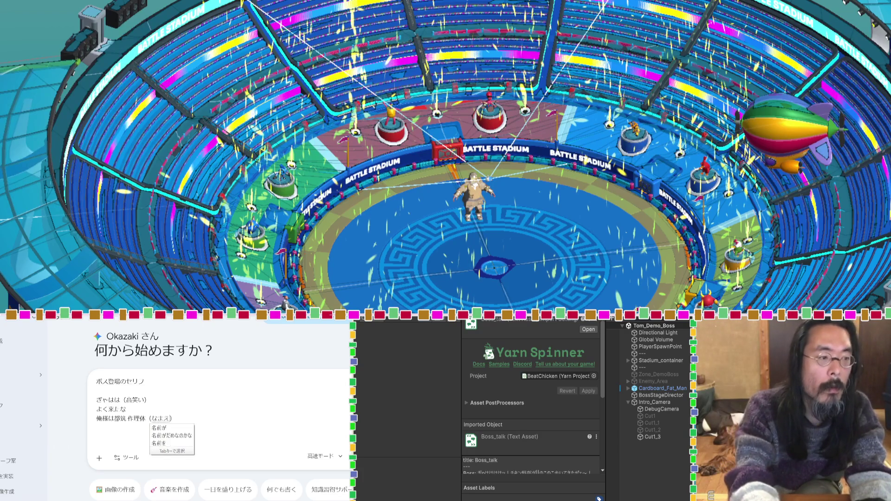
Step: Complete the name note as （Gemini名前考えて) and return to the prompt's first line
text(て)
key(space)
key(Return)
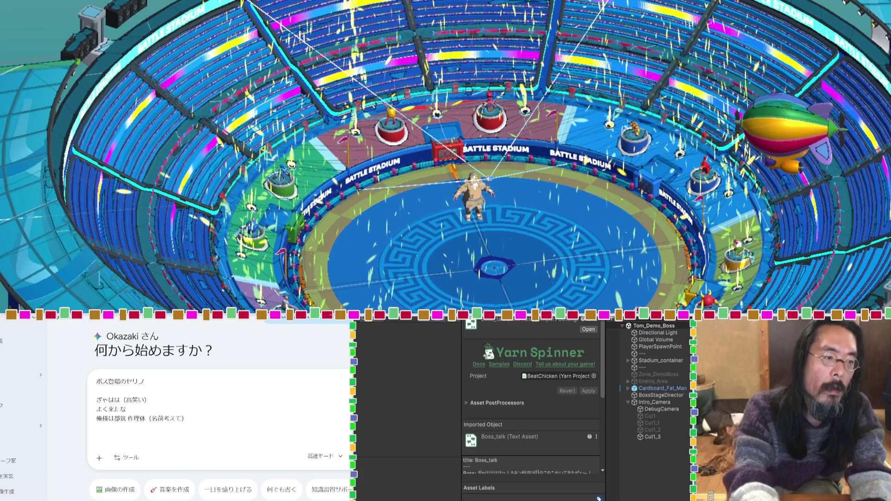
click(152, 419)
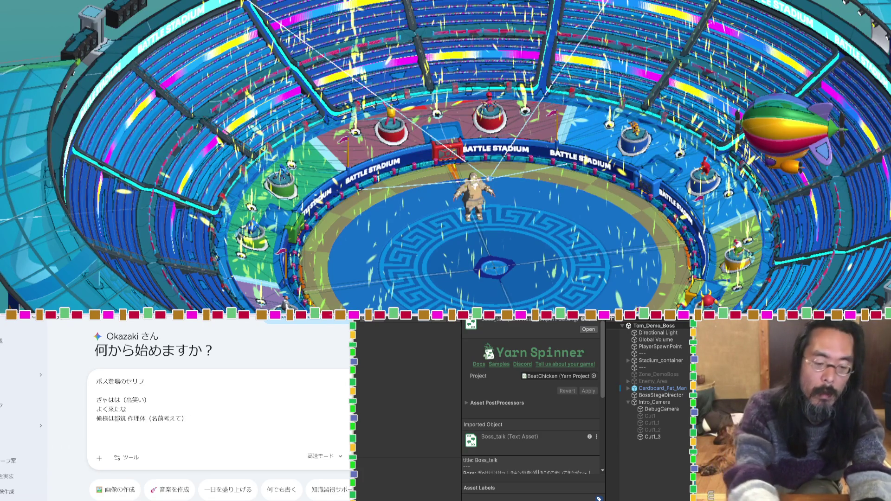
text(Gemini)
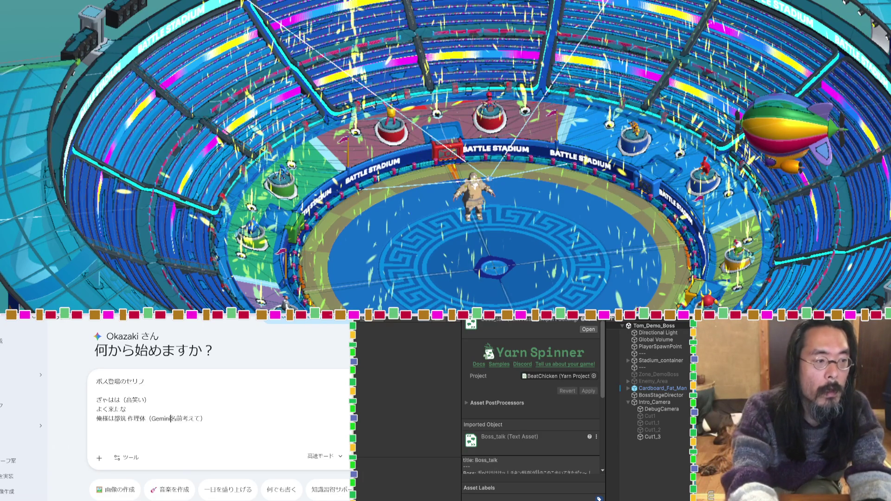
click(133, 438)
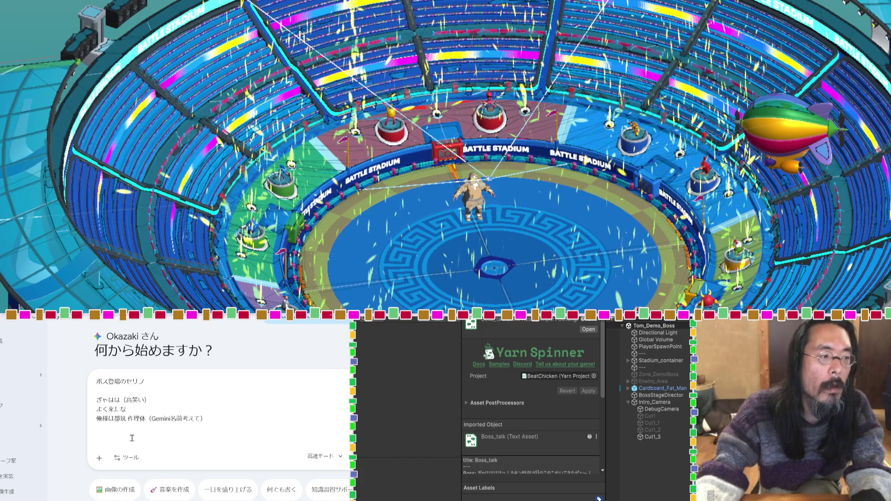
key(Zenkaku_Hankaku)
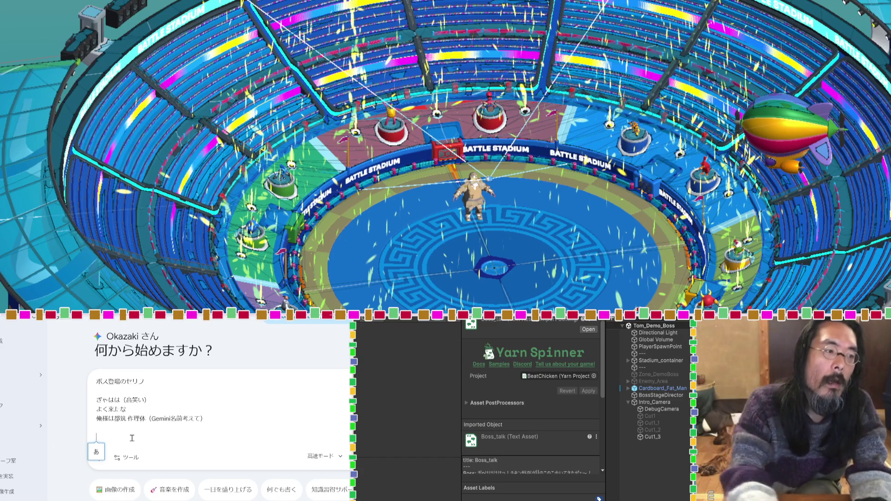
click(97, 381)
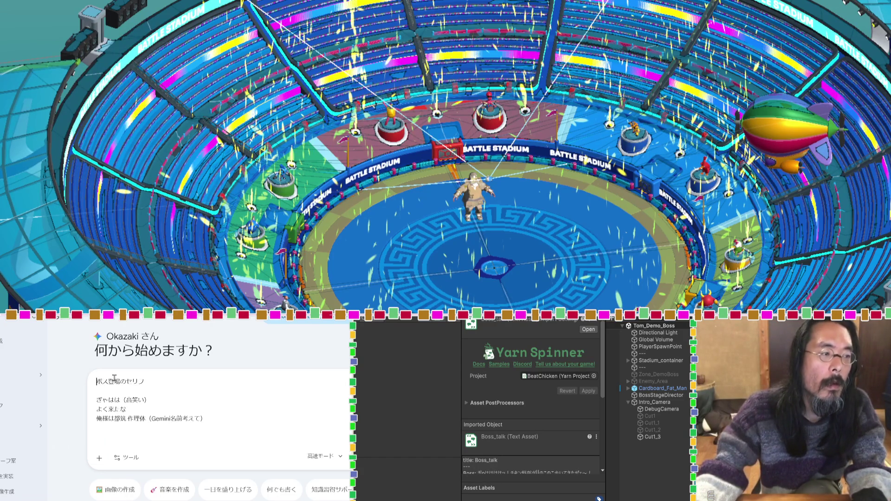
Step: Above the draft, type パブリッシャーに応募するデモのボスステージの as a new first line
key(Return)
key(Return)
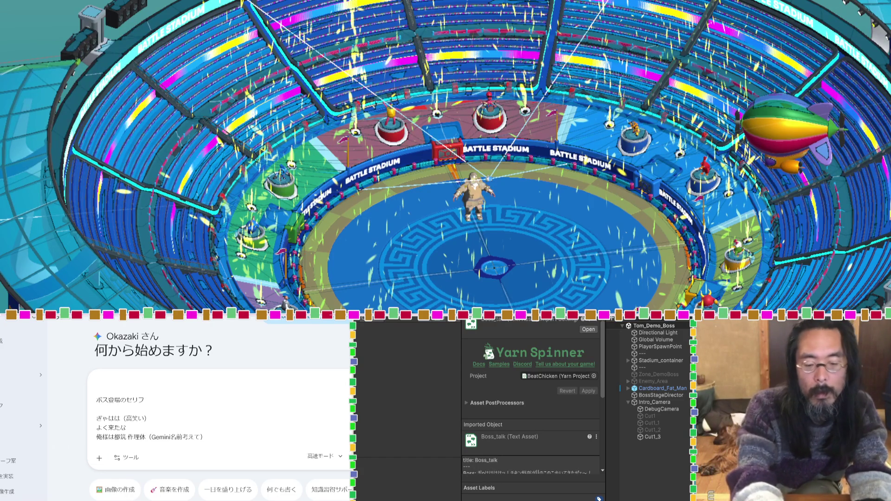
text(ぱぶりっしゃーにおうぼする)
key(space)
text(でも)
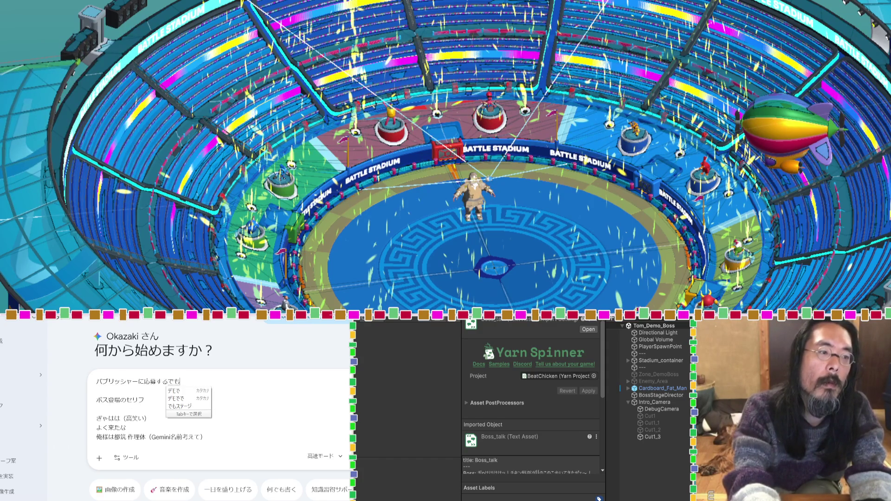
key(space)
text(のbすぼすすて)
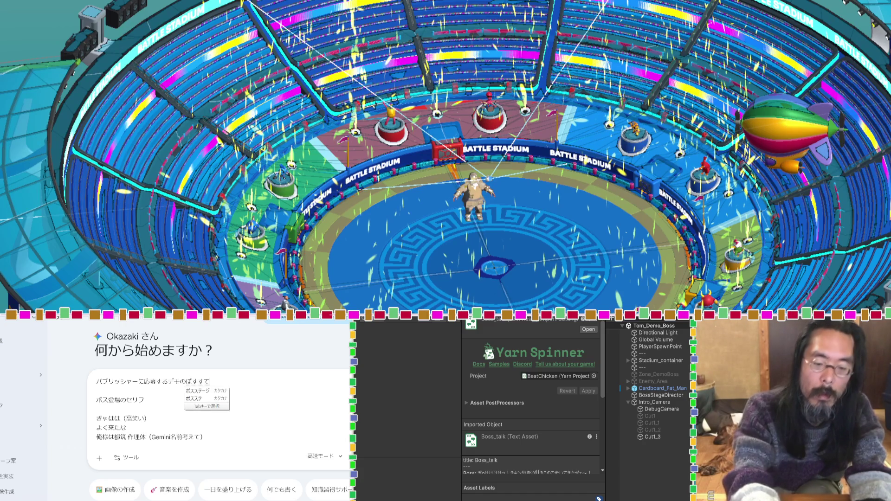
key(Tab)
text(のか)
key(BackSpace)
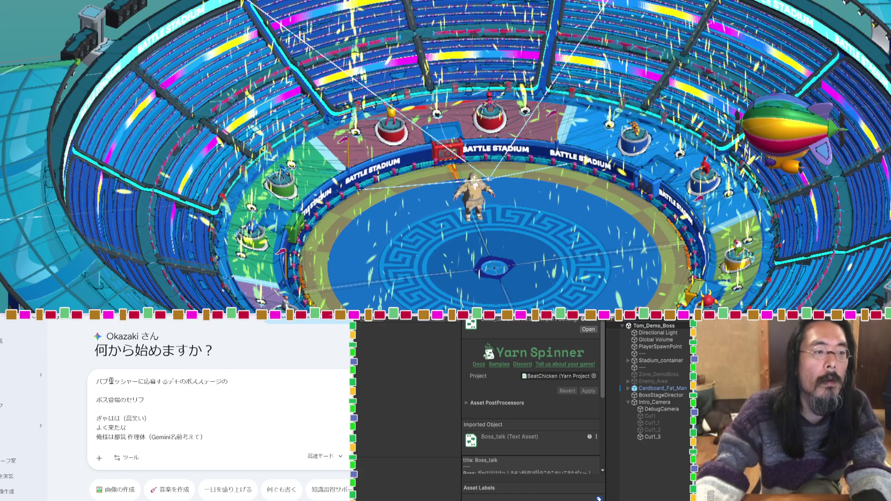
Step: Move ボス登場のセリフ onto line 1 and append を一緒に考えましょう
click(140, 400)
triple_click(140, 400)
key(ctrl+x)
click(237, 381)
key(ctrl+v)
text(を)
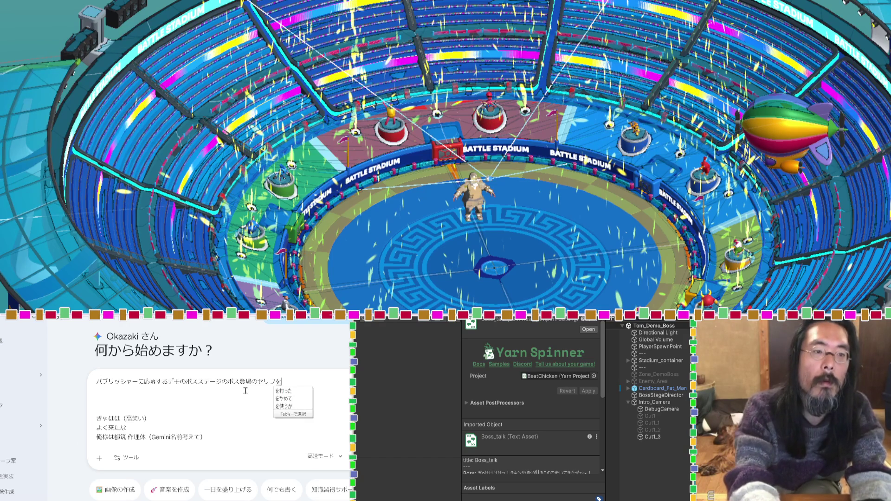
text(いっしょnni)
key(space)
text(kanngaemashou)
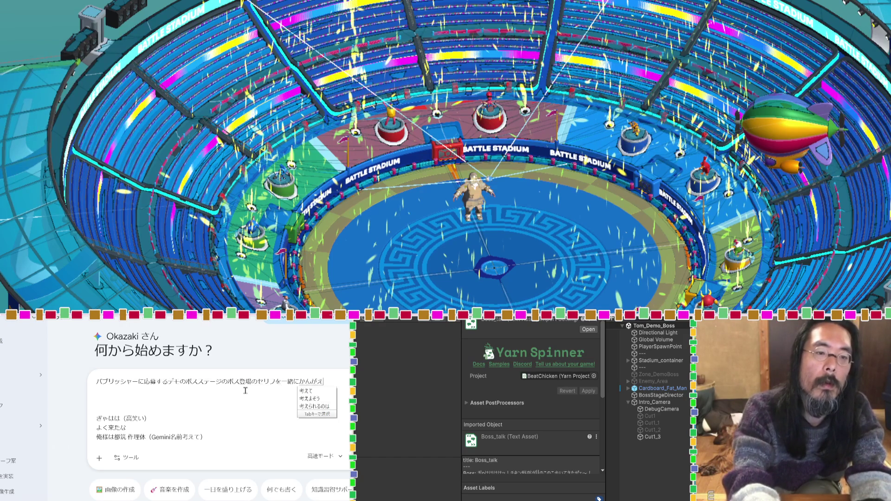
key(space)
key(Return)
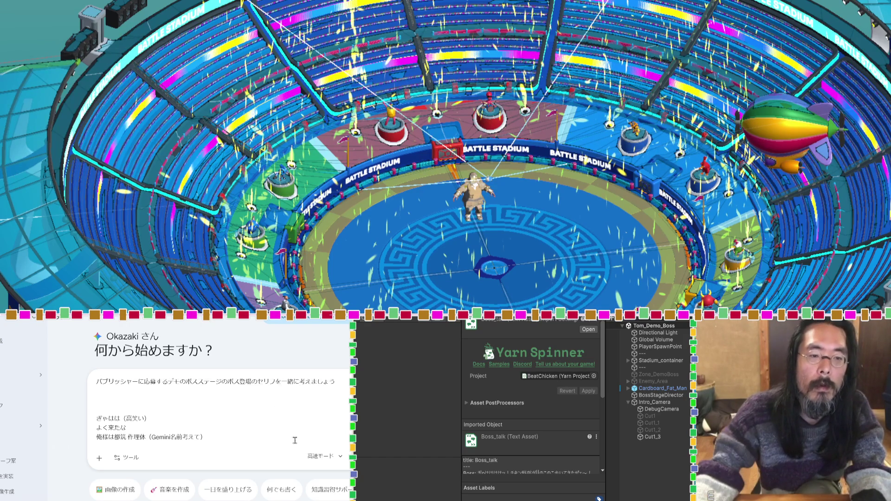
click(322, 457)
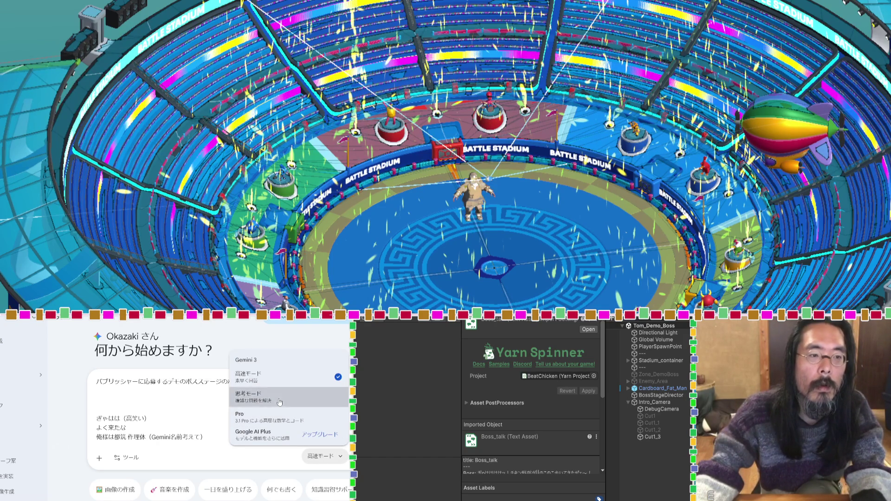
Step: Switch Gemini to 思考モード, then clear the entire prompt draft
click(258, 397)
key(shift+Return)
key(shift+Return)
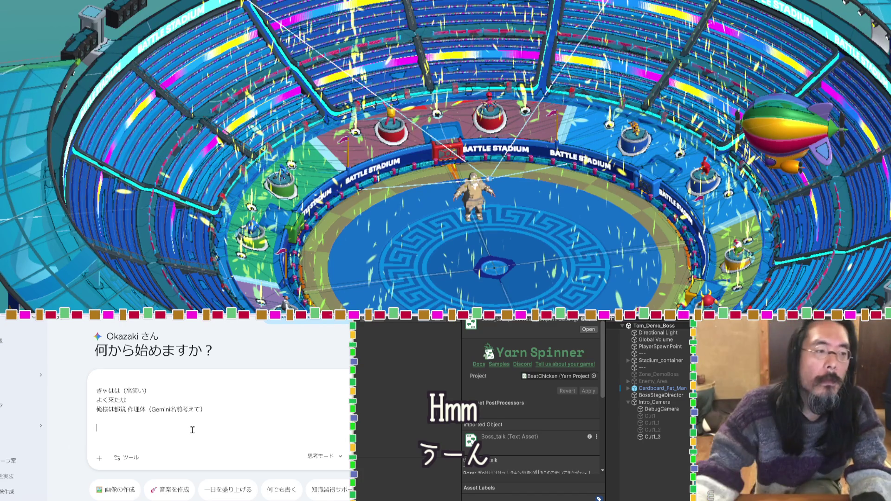
key(ctrl+a)
key(BackSpace)
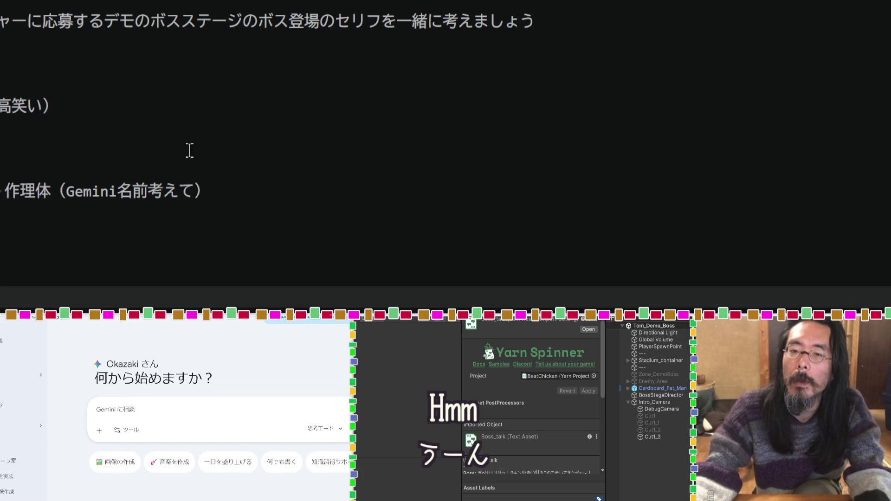
Step: Delete the extra blank line and add an empty line below 作理体（Gemini名前考えて）
click(83, 168)
key(BackSpace)
key(BackSpace)
key(BackSpace)
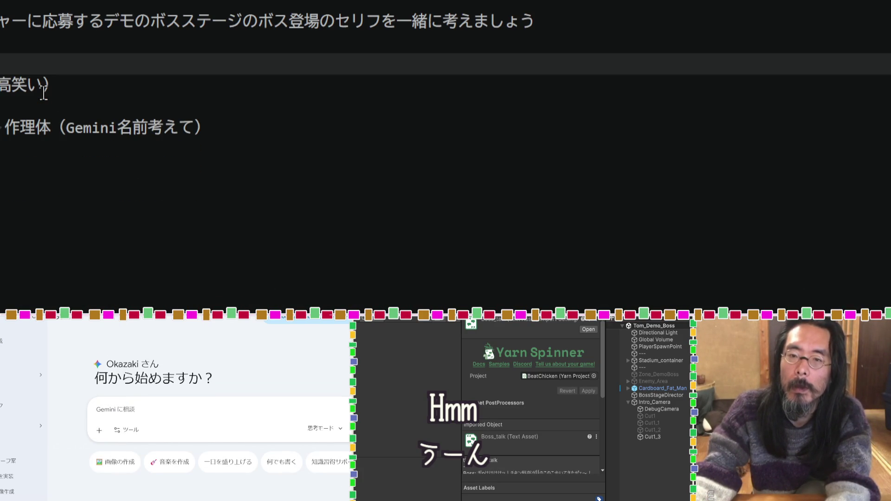
scroll(98, 4, up, 2)
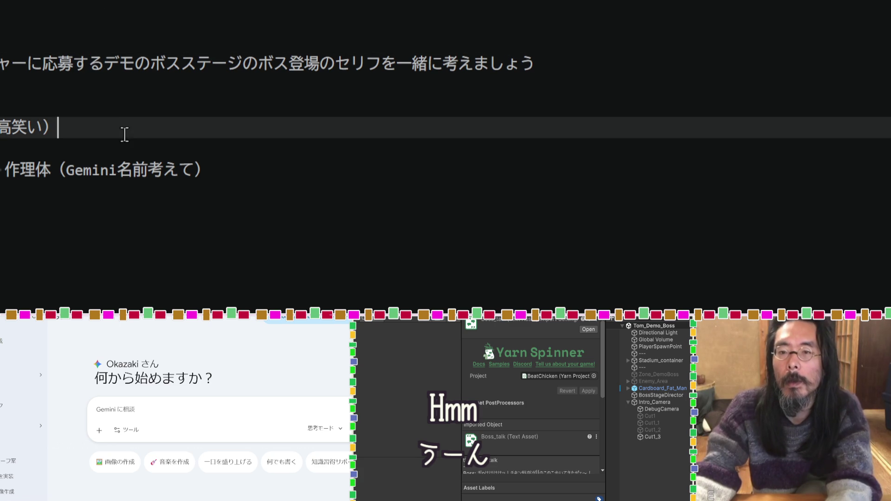
click(237, 164)
key(Return)
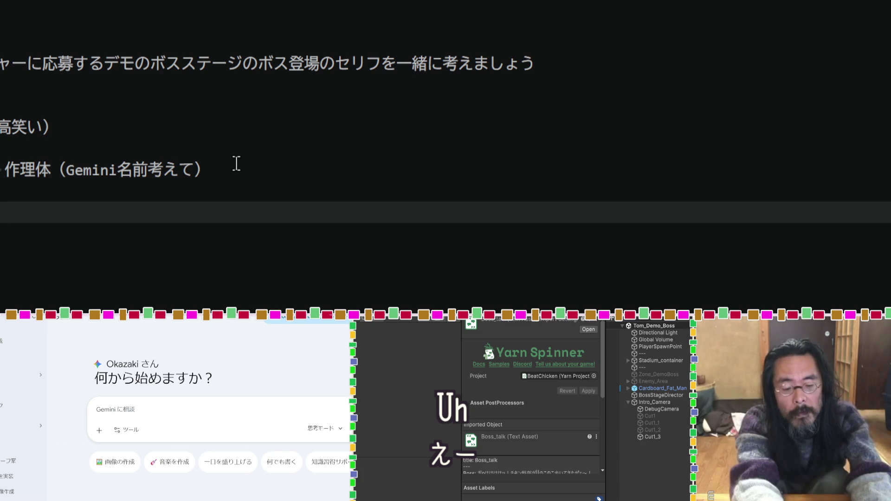
Step: Type the dialogue continuing with だけ and the line ending 様が神だ！
text(だけ)
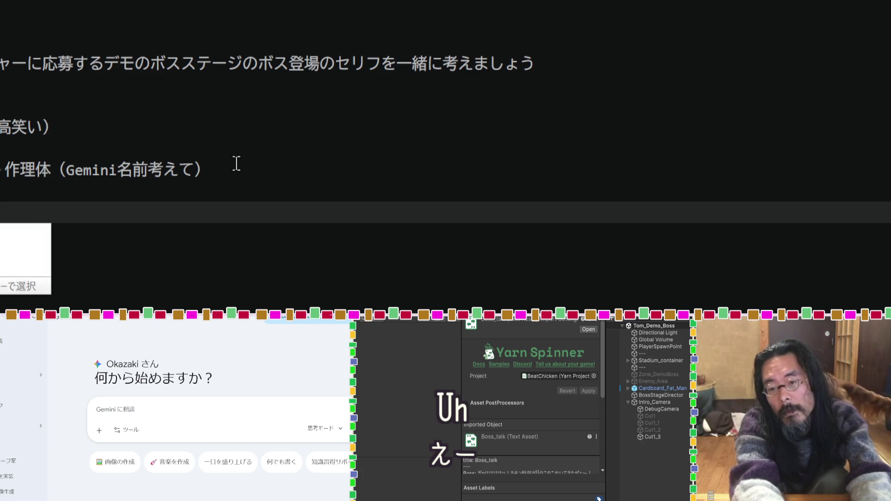
key(Return)
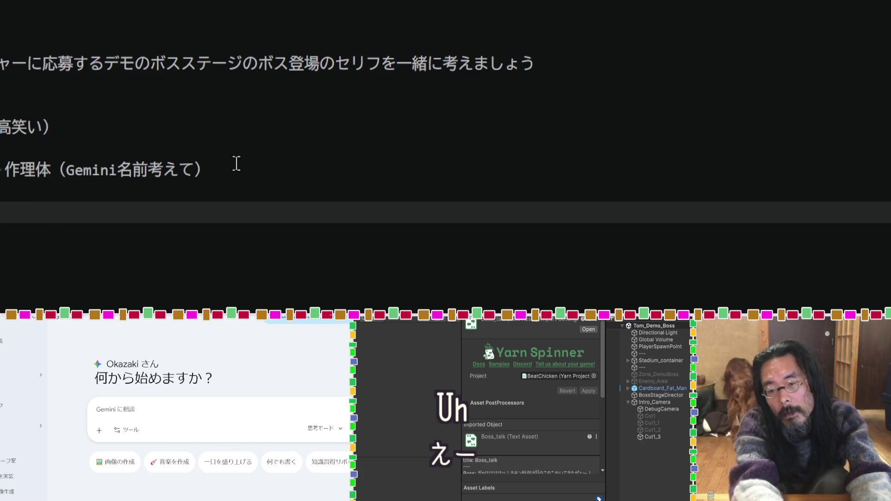
text(ない)
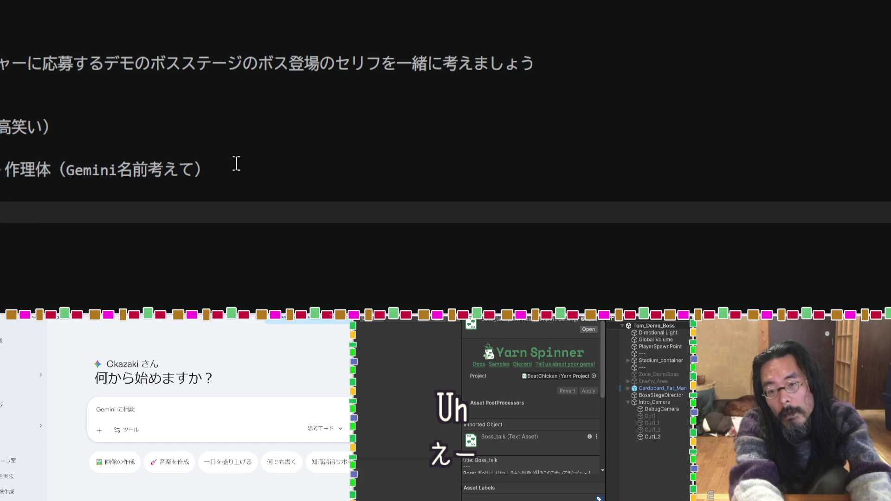
text(れさ)
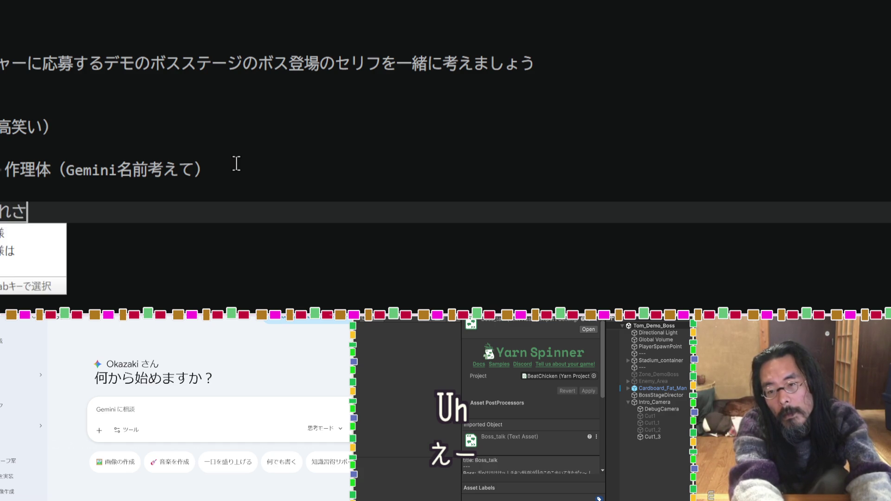
key(Tab)
text(がかみだ)
key(space)
key(space)
key(space)
key(space)
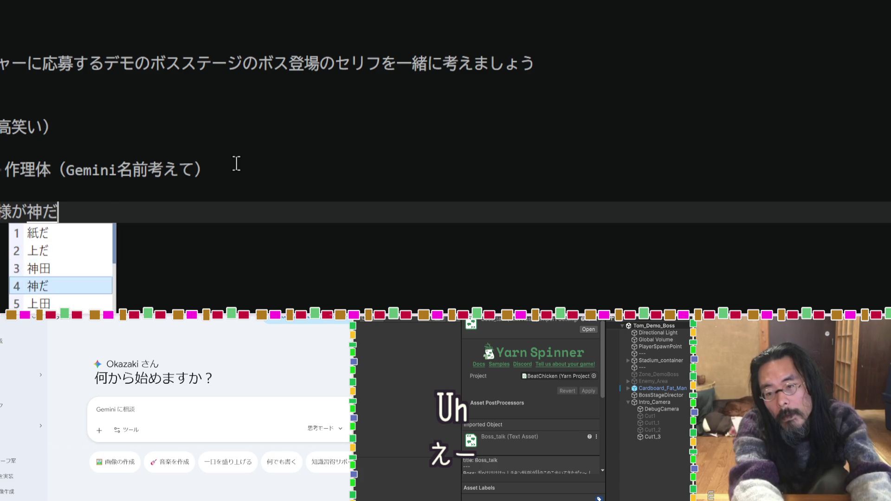
key(Return)
text(。)
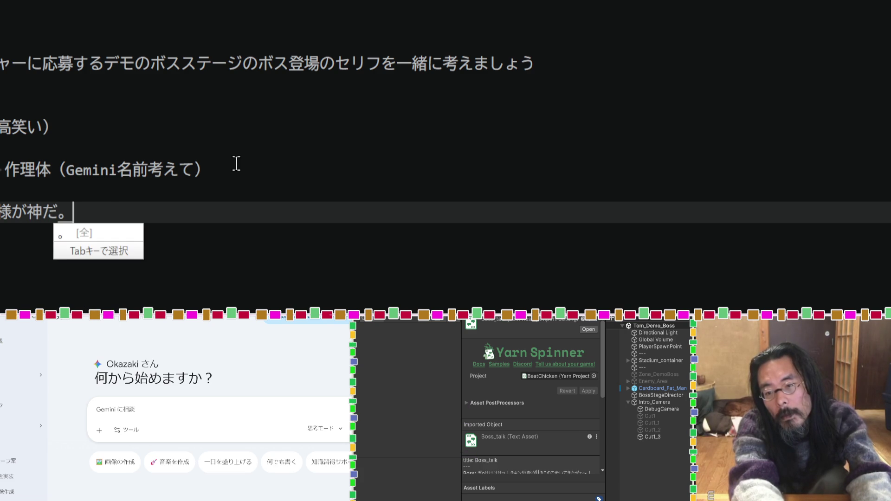
key(BackSpace)
text(！)
key(Return)
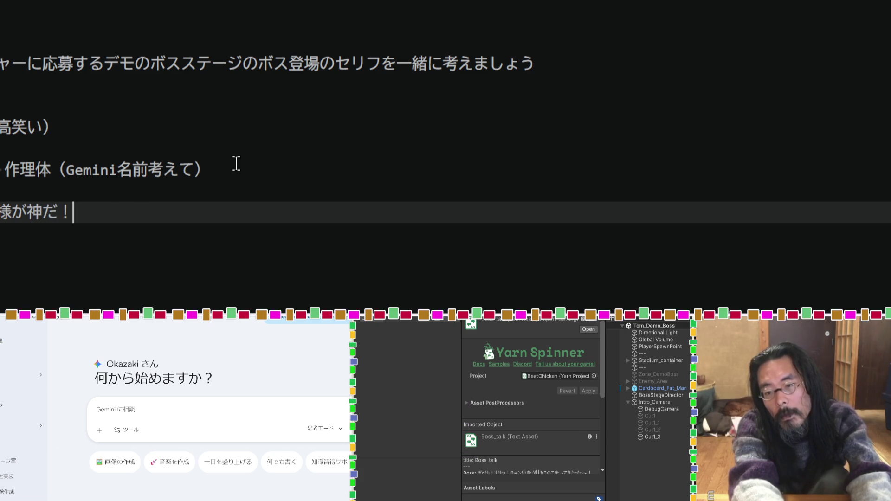
key(Return)
key(Return)
Step: Add the line ending びるんだな, fixing a stray ね
text(で)
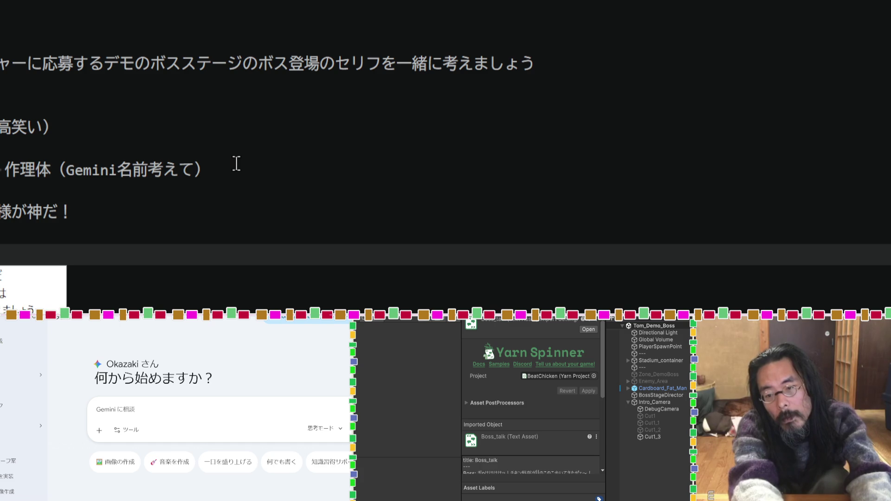
text(びるんd)
text(だね)
key(BackSpace)
text(な)
key(Return)
key(Return)
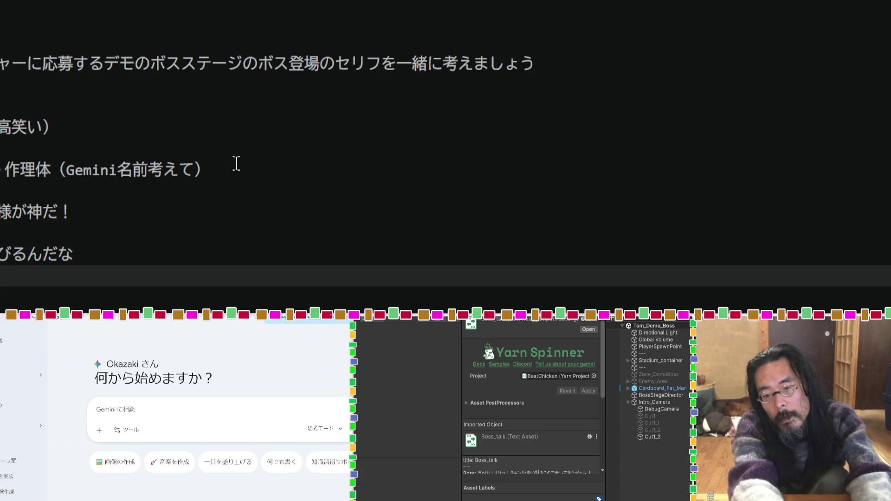
key(Return)
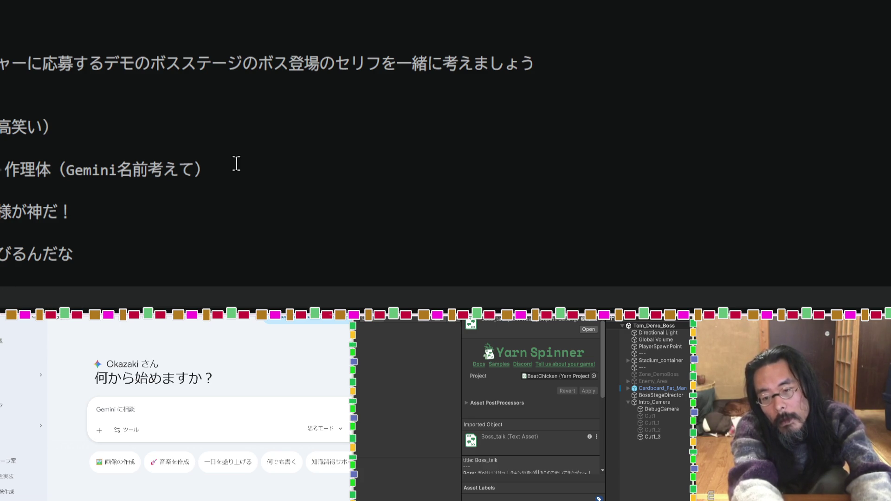
Step: Add the line なんかに直接手をくだすまでもない
text(なんかに)
key(Return)
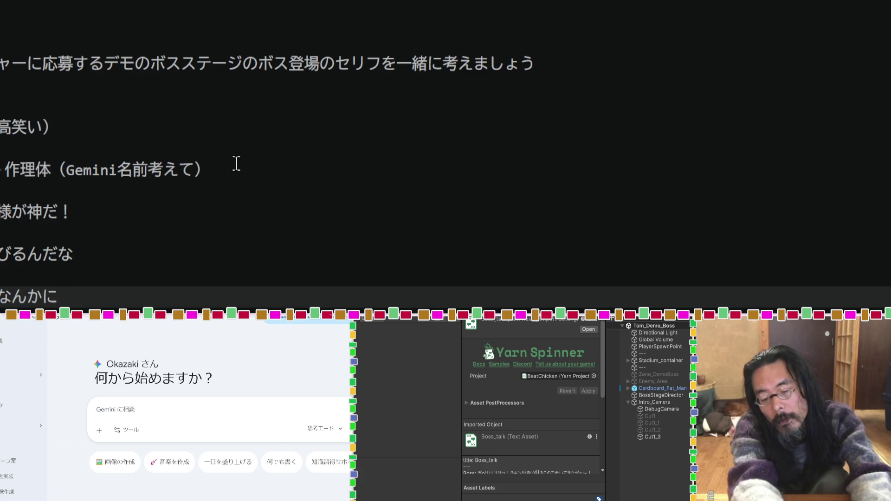
text(ちょ)
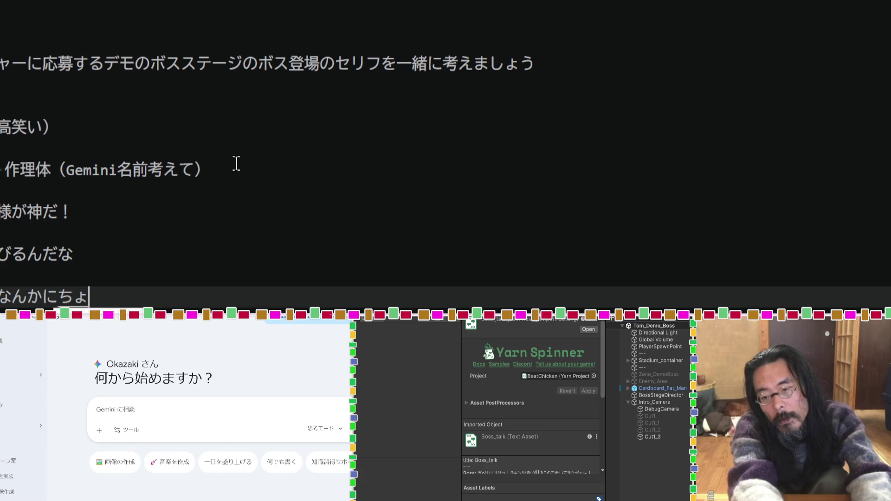
text(くせつ)
key(space)
text(を)
key(BackSpace)
text(てwを)
key(space)
text(くだ)
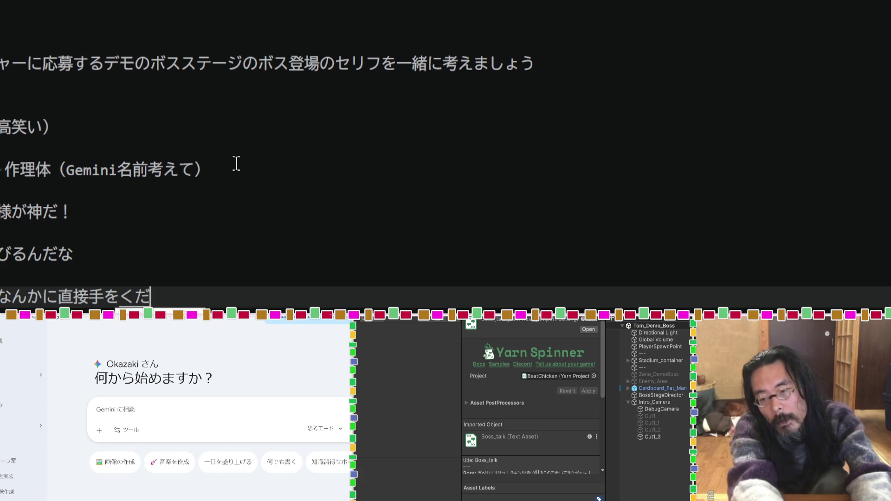
text(すまで)
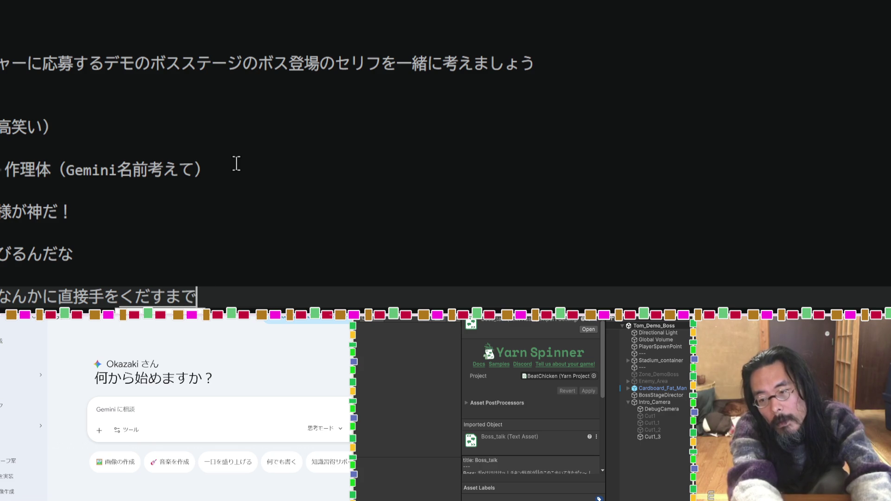
text(もない)
key(Return)
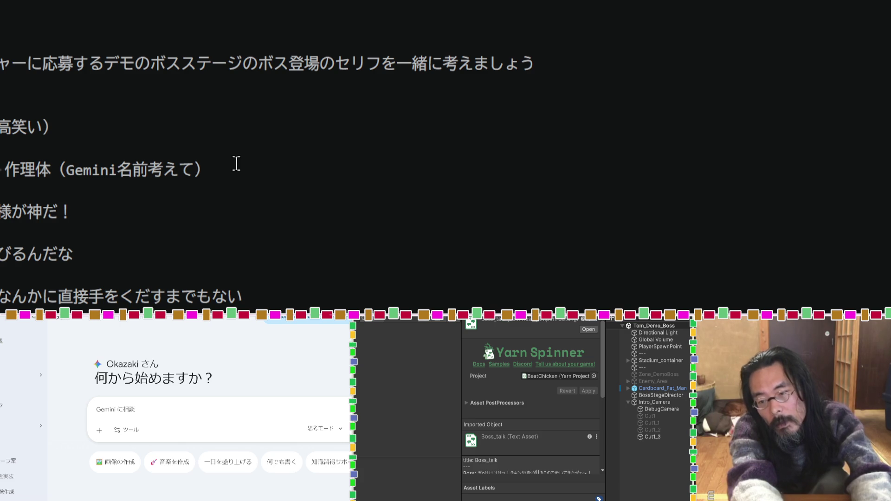
scroll(236, 163, down, 2)
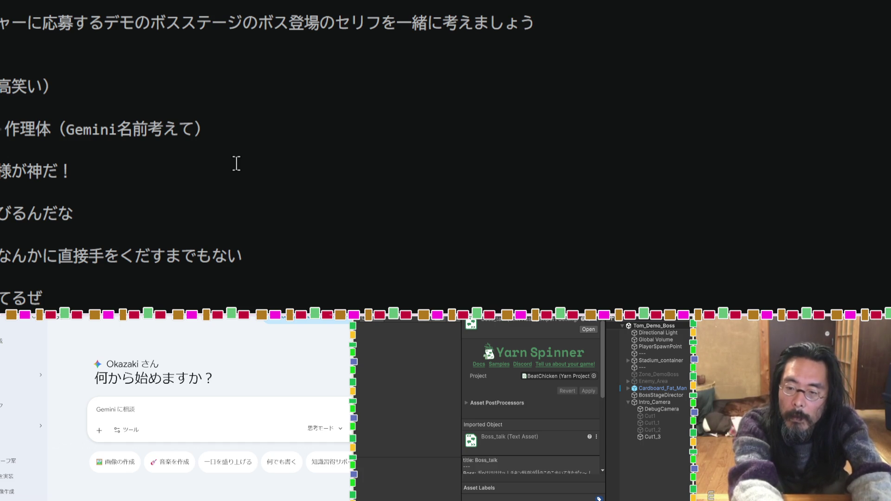
scroll(236, 163, down, 1)
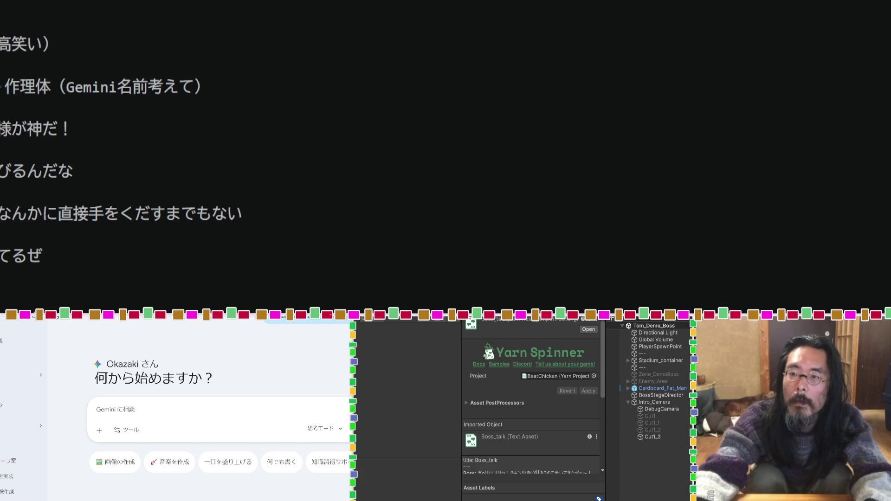
Step: Insert the new dialogue line じろ！ directly below the line ending てるぜ
key(ctrl+a)
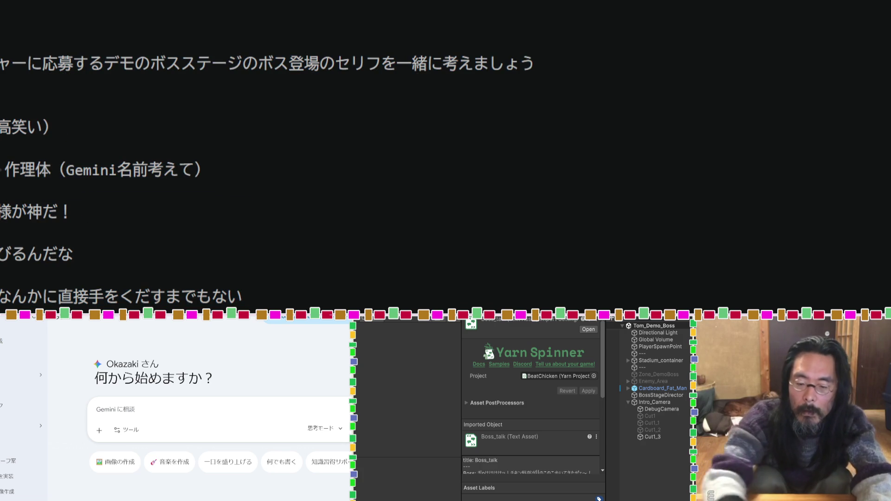
scroll(269, 176, down, 2)
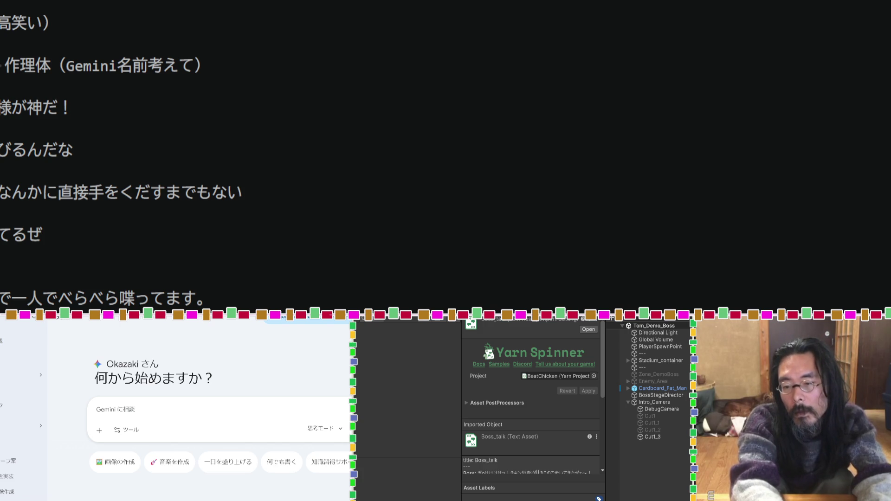
scroll(121, 153, down, 1)
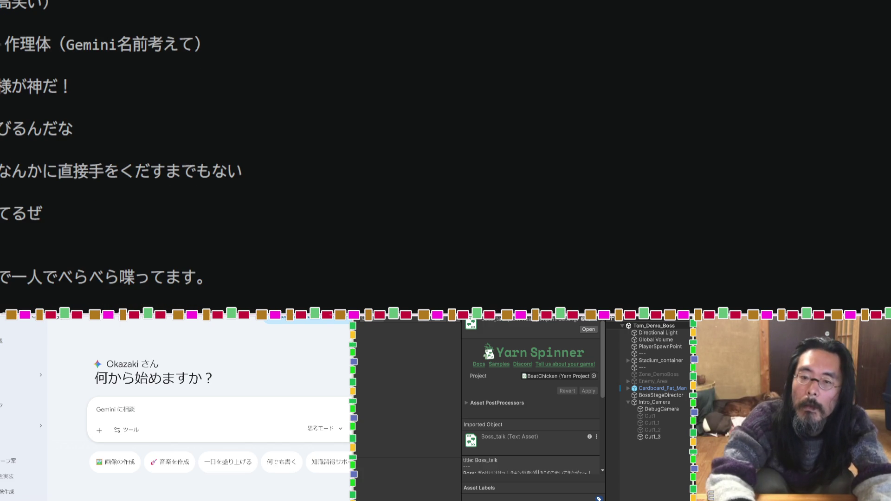
click(278, 256)
click(278, 234)
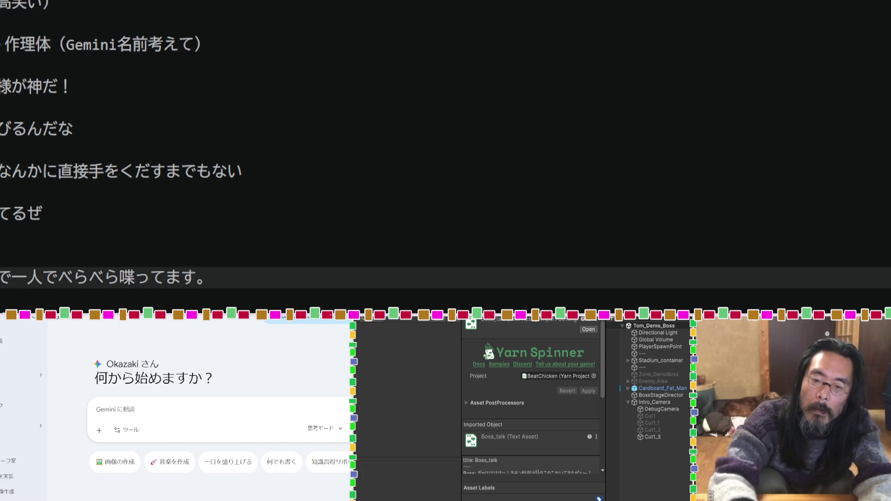
key(Return)
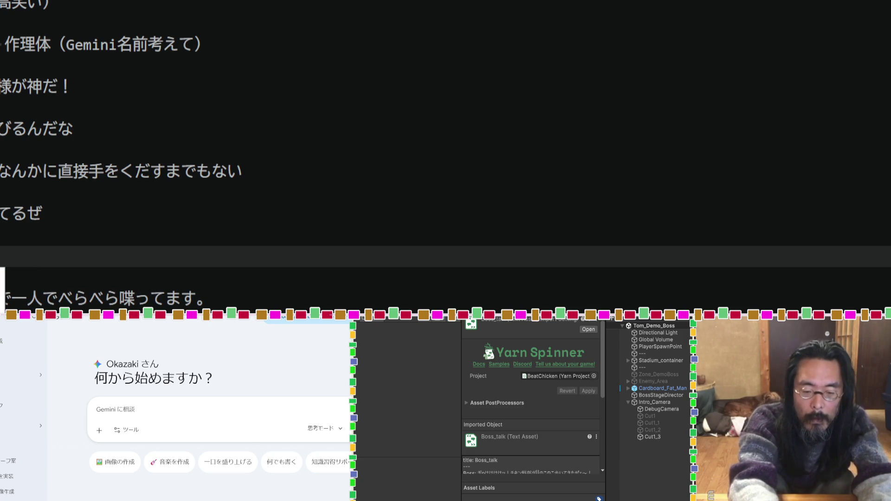
text(んじろ)
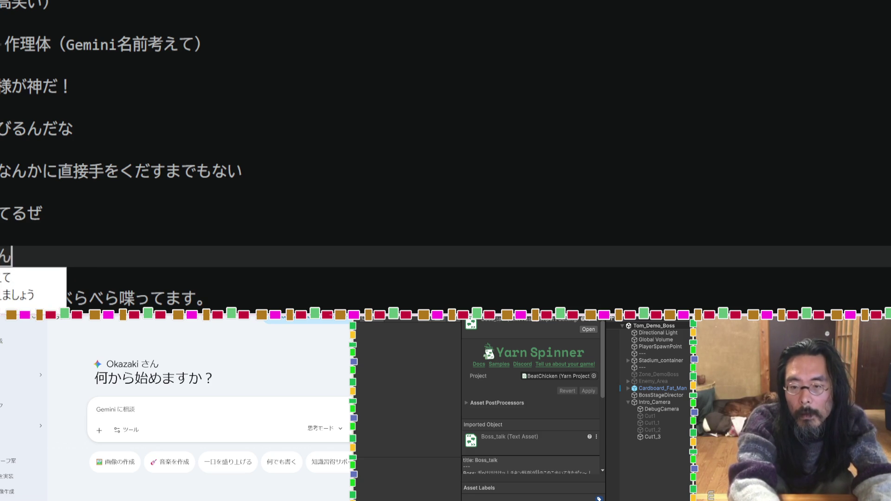
key(Return)
text(!)
key(Return)
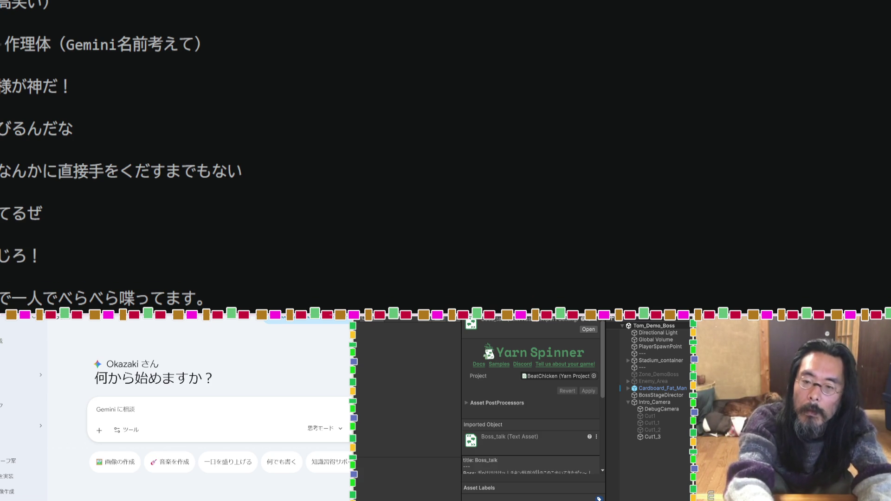
scroll(130, 183, up, 3)
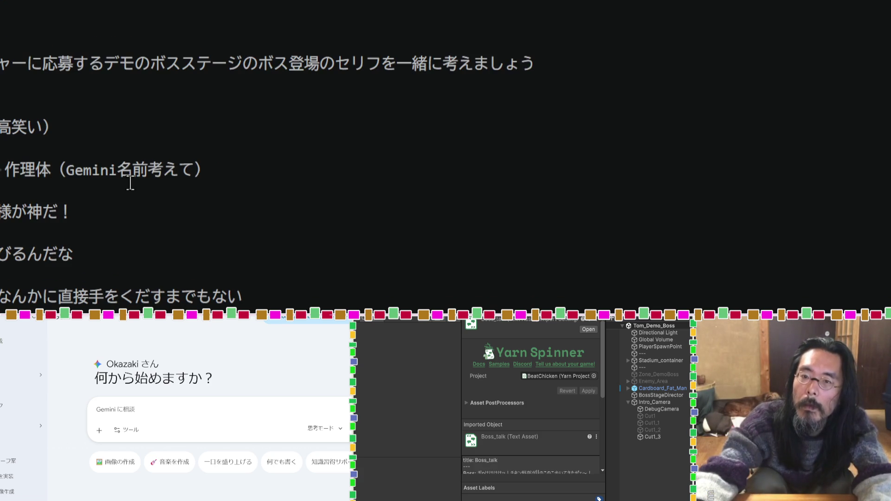
Step: On the empty line type 'というリズムアクションゲームです', then add two blank lines
click(104, 80)
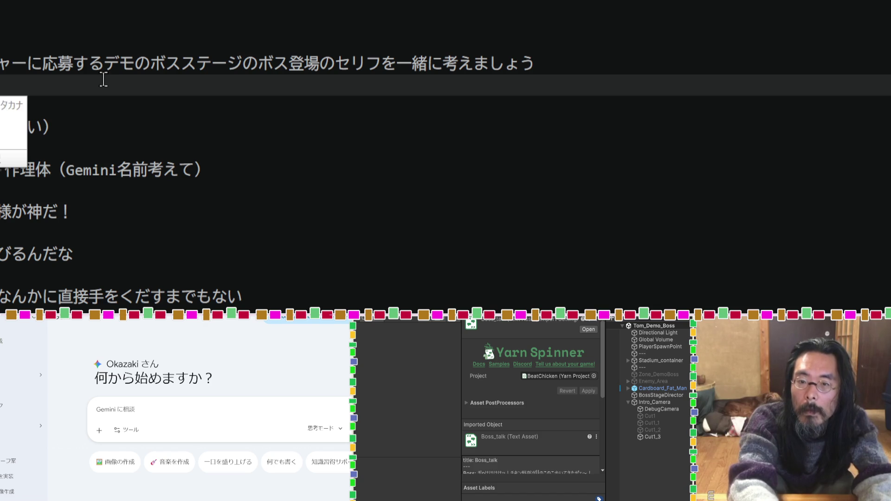
text(enと)
key(Return)
text(いう)
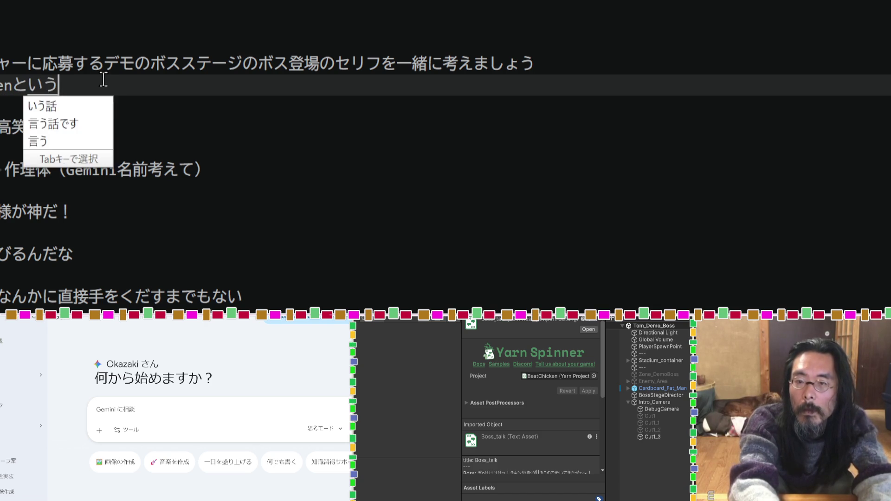
key(Return)
text(リズムあく)
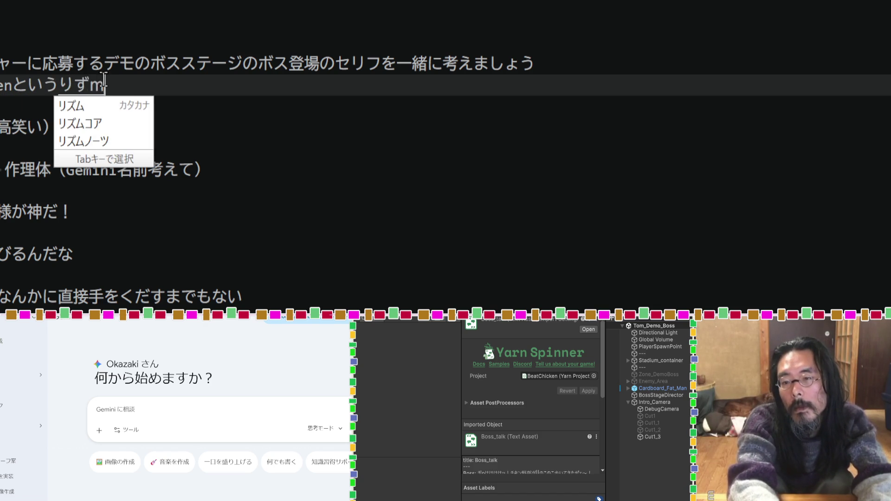
text(しょん)
key(space)
text(げーむ)
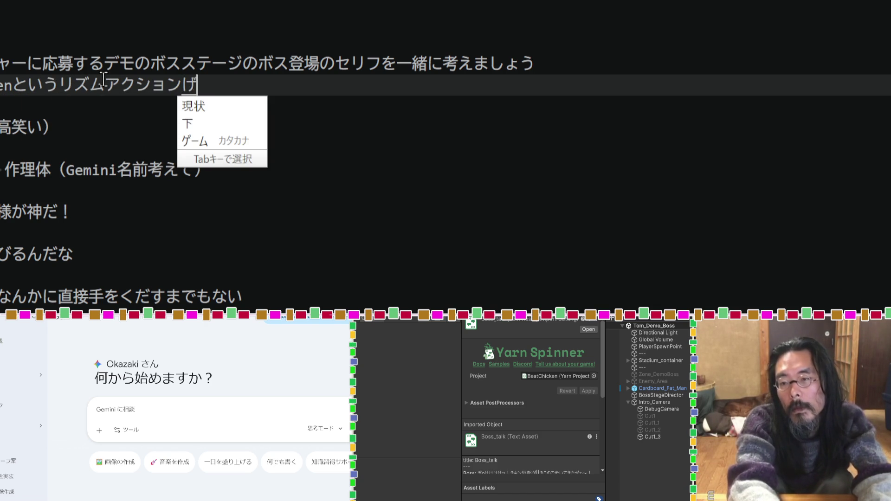
key(space)
text(です)
key(Return)
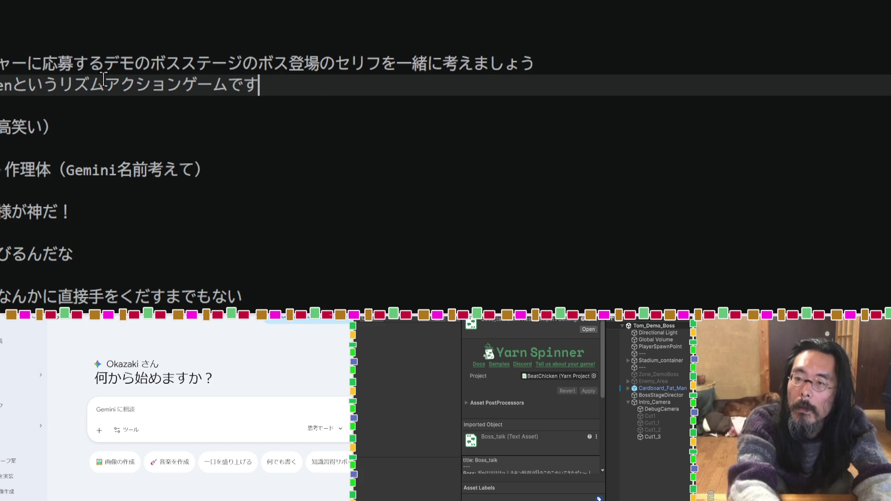
key(Return)
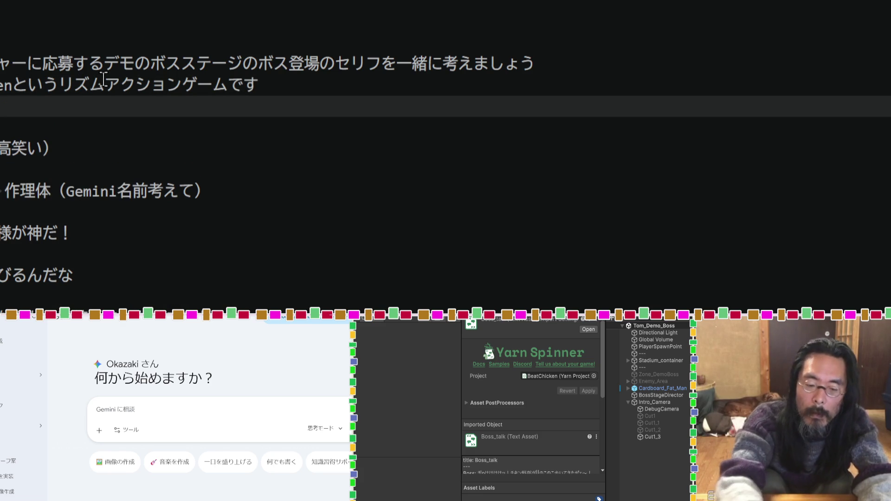
key(Return)
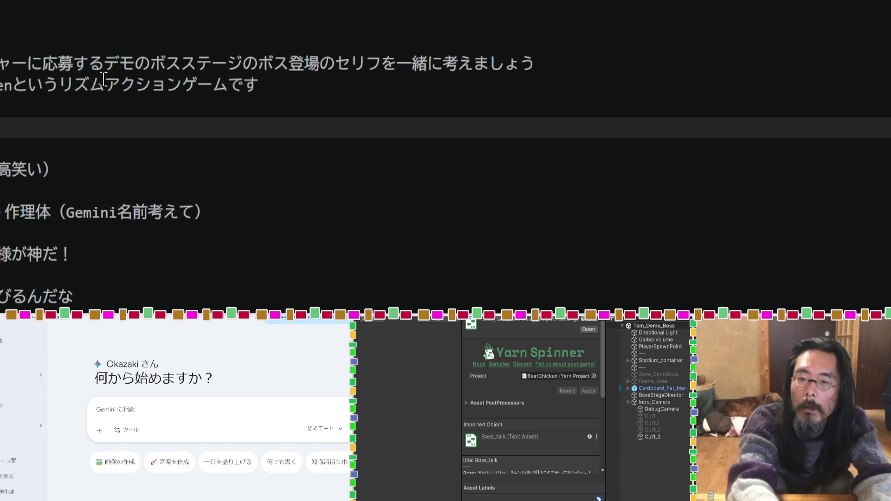
Step: Type the boss line '踊ってるだけ。戦うのは手下。'
text(おどって)
key(space)
text(るだけ)
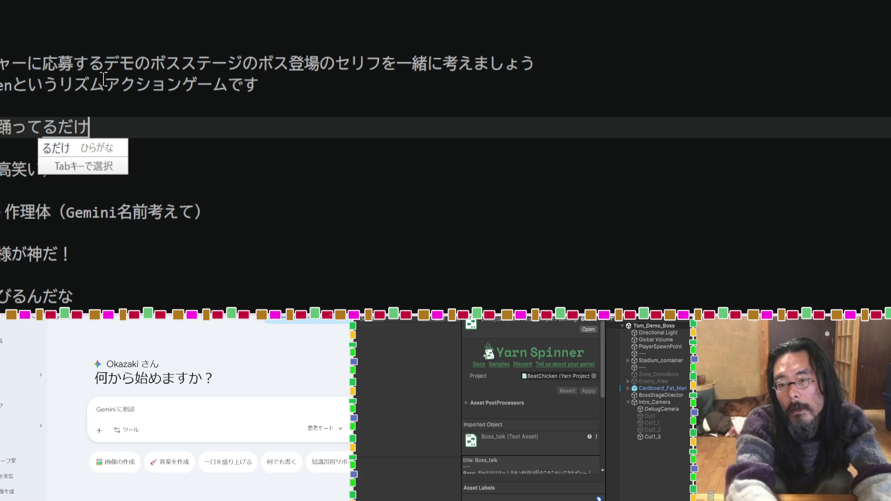
text(。てを)
key(space)
text(くだs)
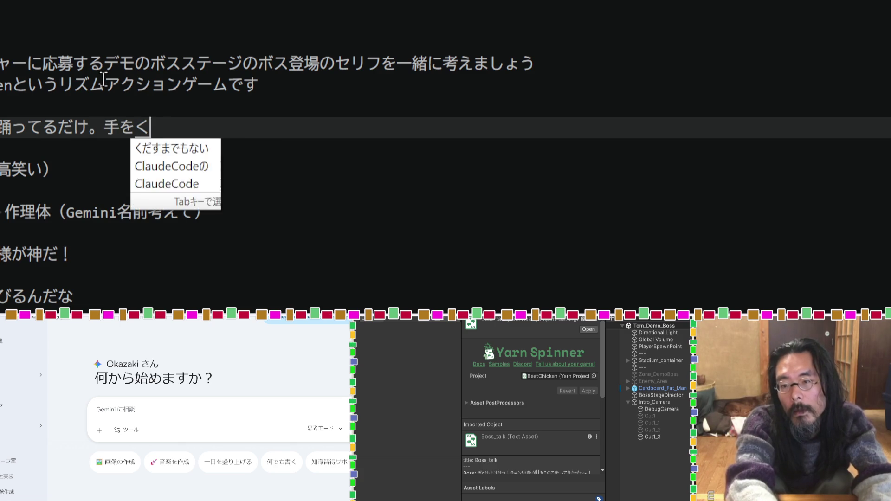
key(BackSpace)
key(BackSpace)
key(BackSpace)
text(たたか)
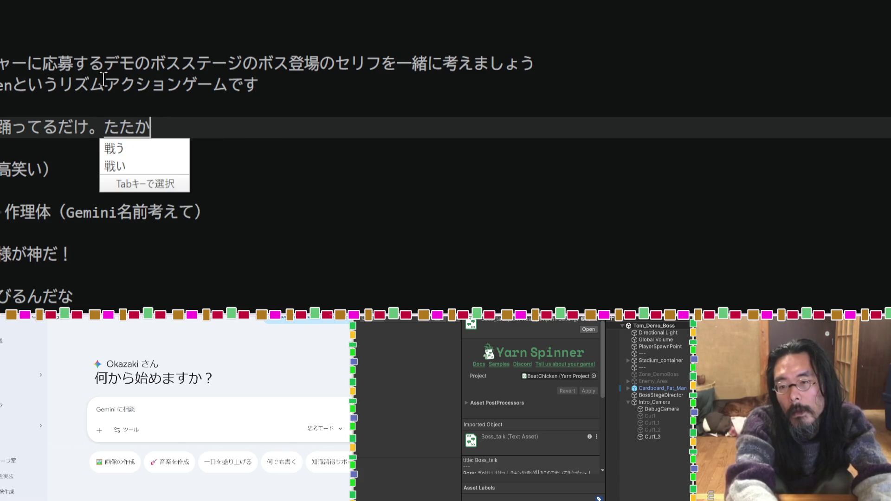
text(うnoha)
key(space)
key(Return)
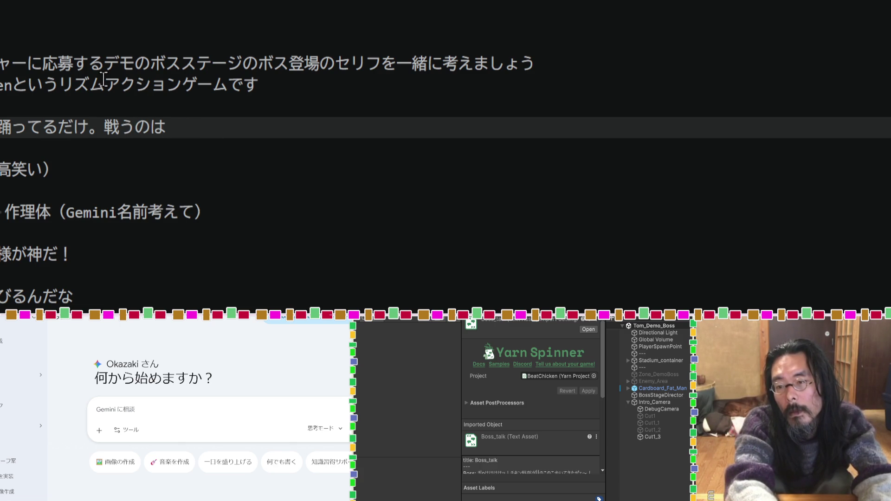
text(bu)
key(Escape)
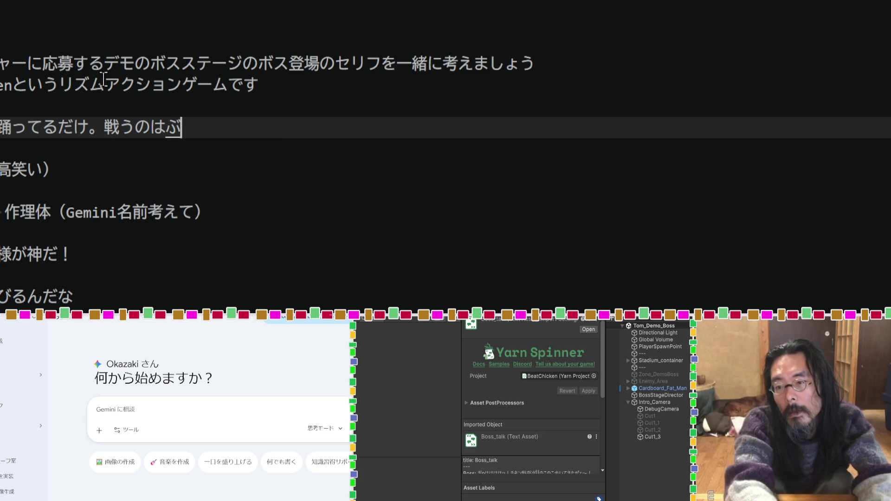
key(BackSpace)
text(go)
key(BackSpace)
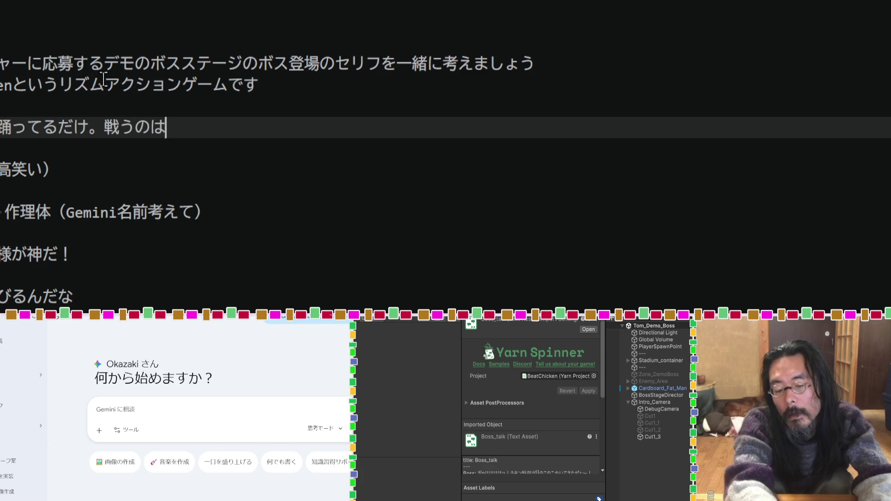
text(teshita)
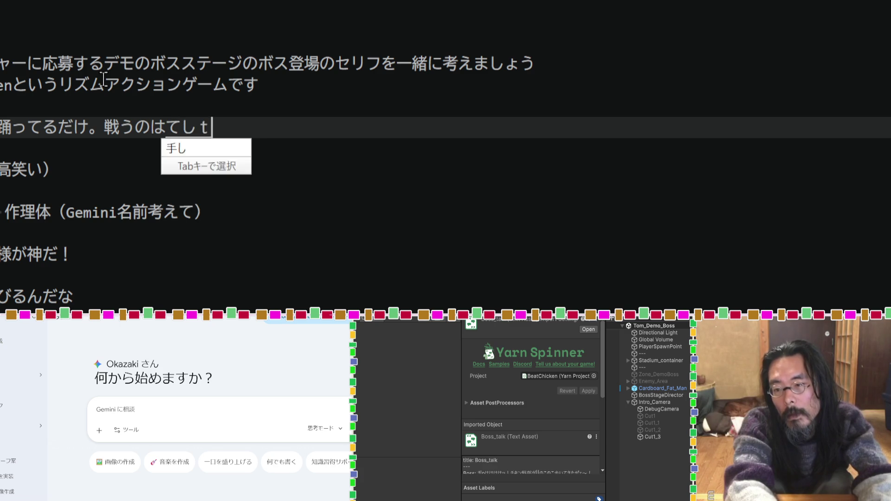
key(space)
text(.)
key(Return)
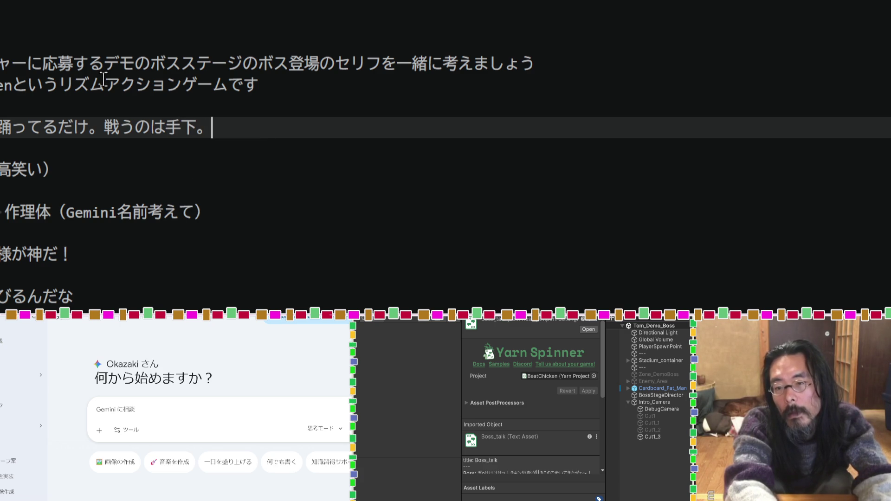
Step: Continue the line with '自分はなにもしない。踊ってるだけ' and start a new empty line
text(jibunhananimo)
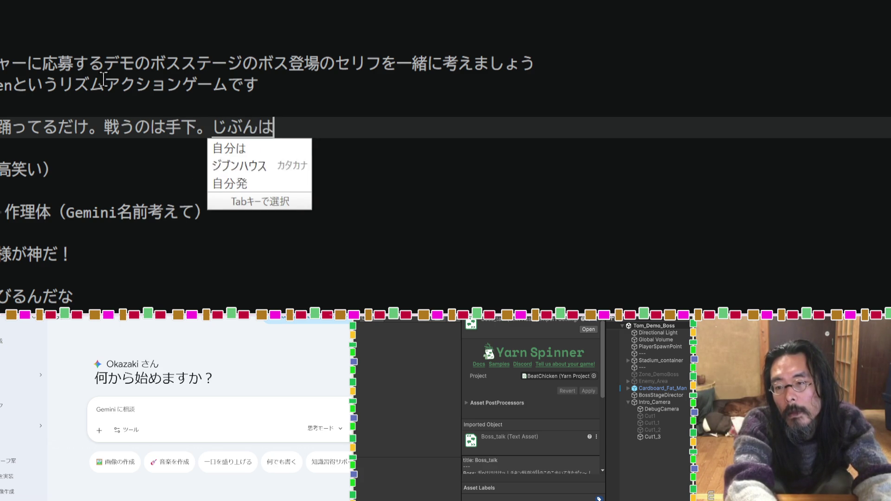
text(ni)
key(BackSpace)
key(BackSpace)
key(BackSpace)
text(hananimosinai)
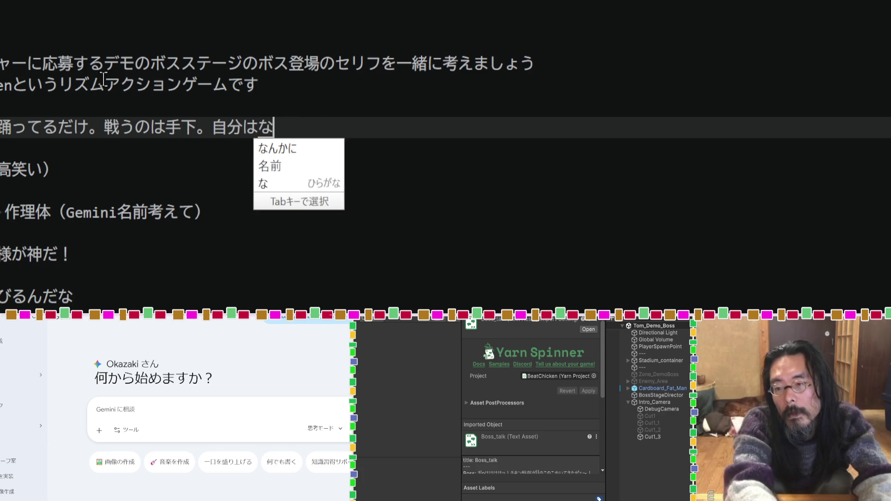
key(Return)
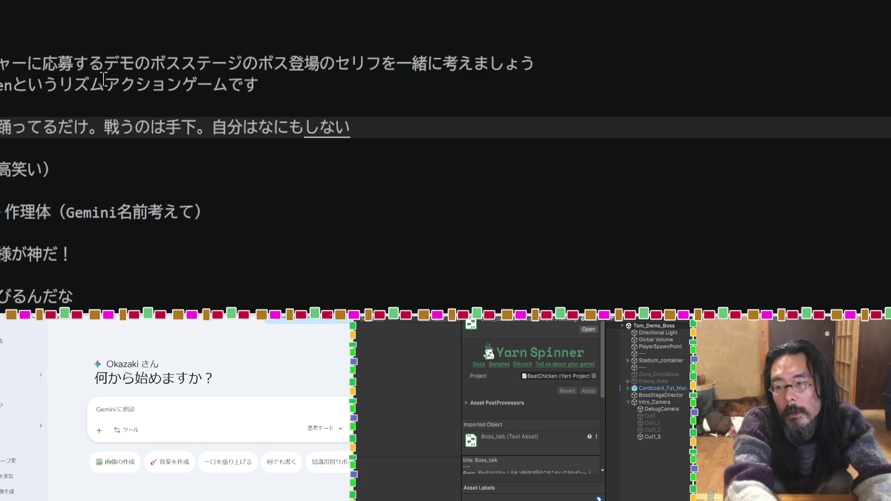
text(.odotterudake)
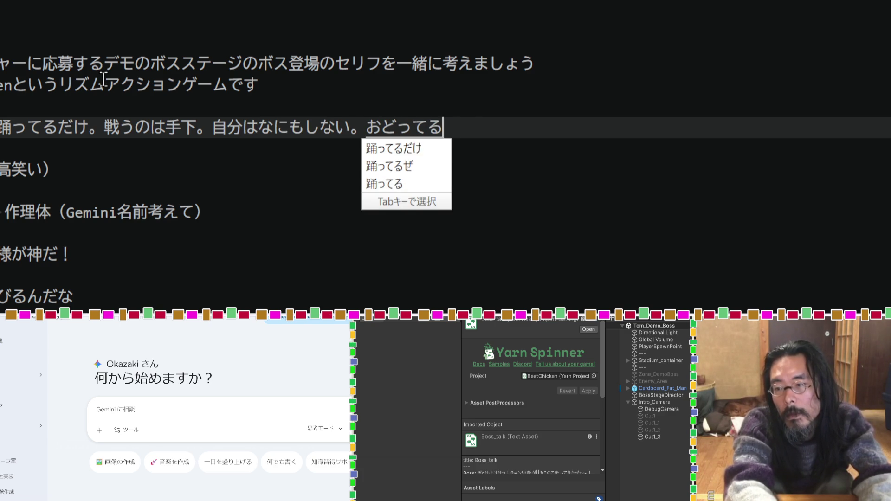
key(Tab)
key(Return)
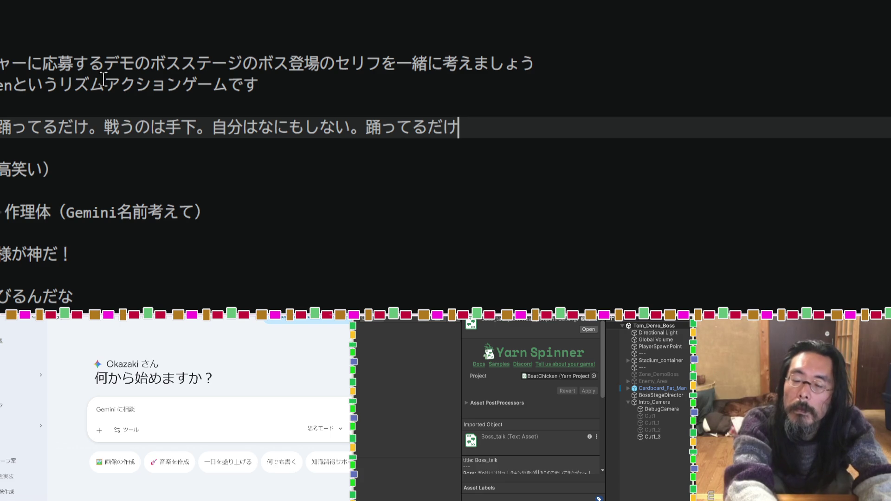
key(Return)
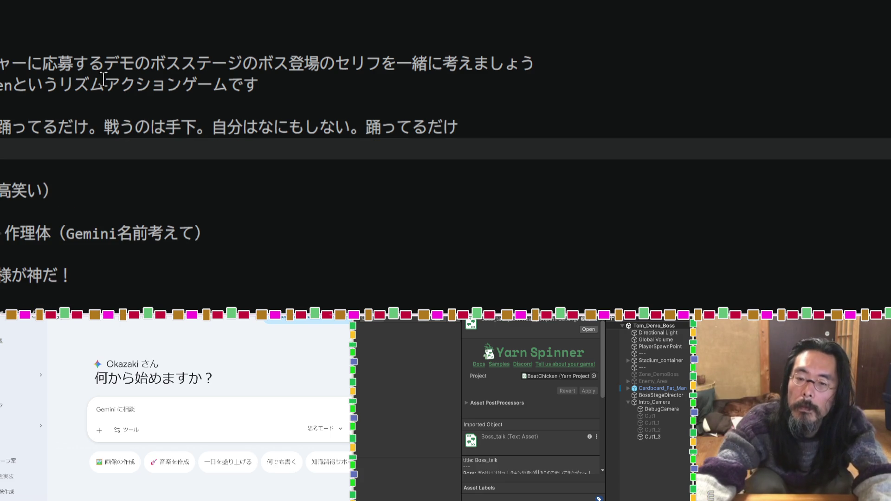
Step: Append 'パロディ' after メタ at the end of the notes
scroll(195, 135, down, 3)
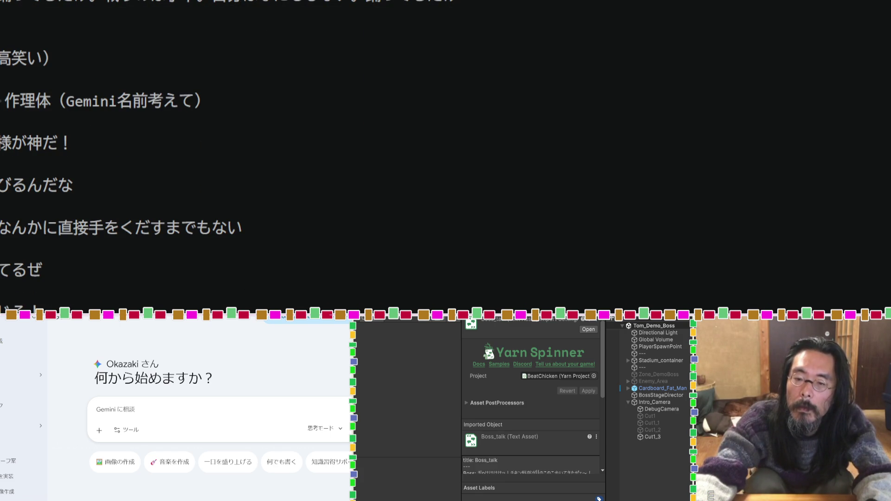
key(ctrl+shift+End)
scroll(89, 103, up, 2)
scroll(94, 197, down, 5)
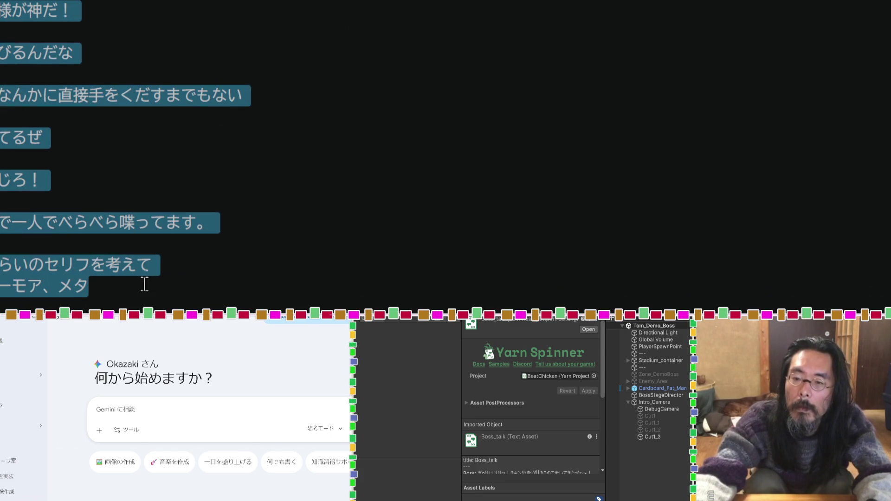
click(145, 283)
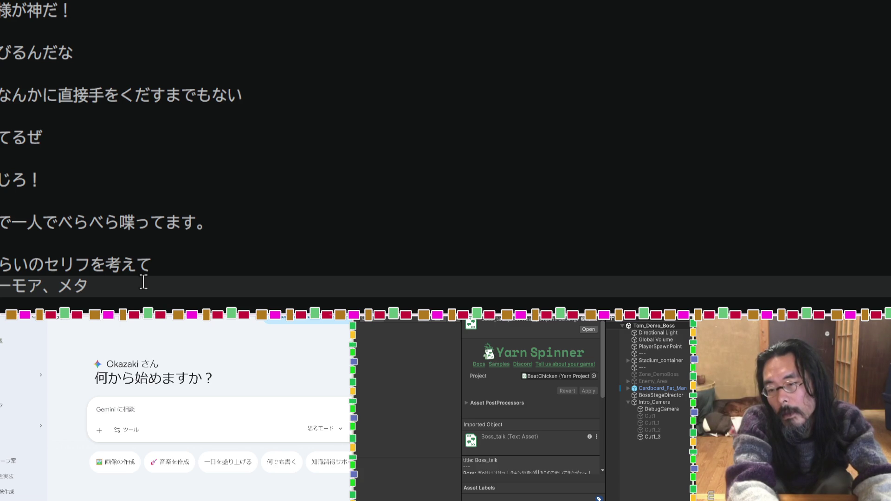
text(oo)
key(BackSpace)
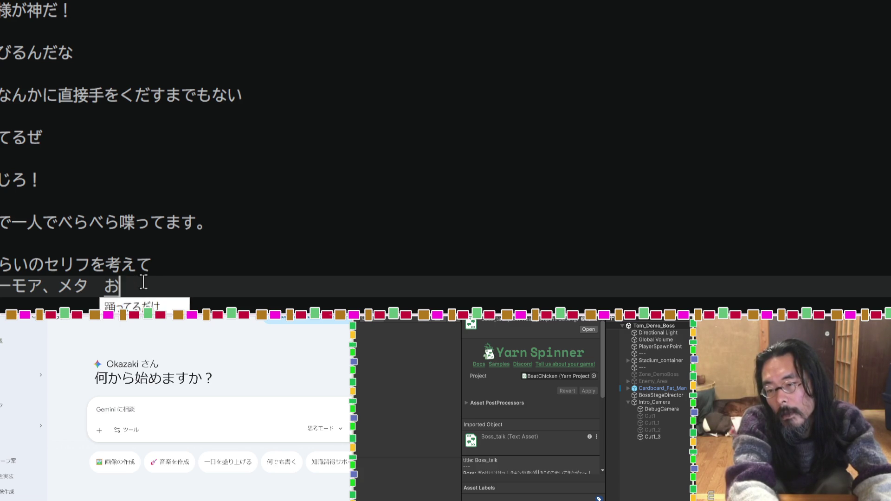
key(BackSpace)
key(space)
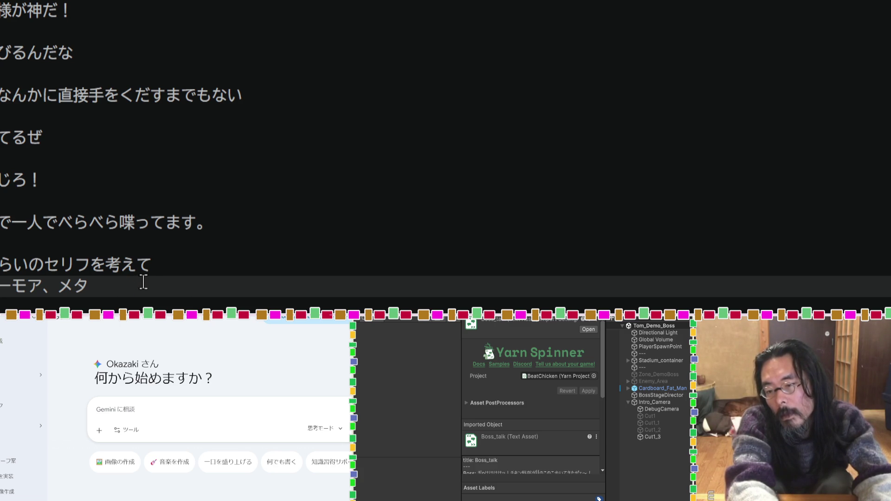
text(paro)
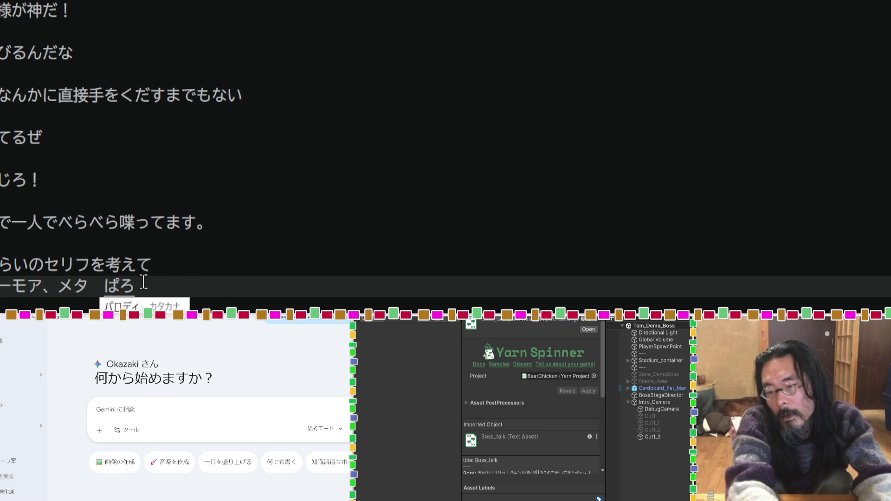
key(Tab)
key(Return)
key(space)
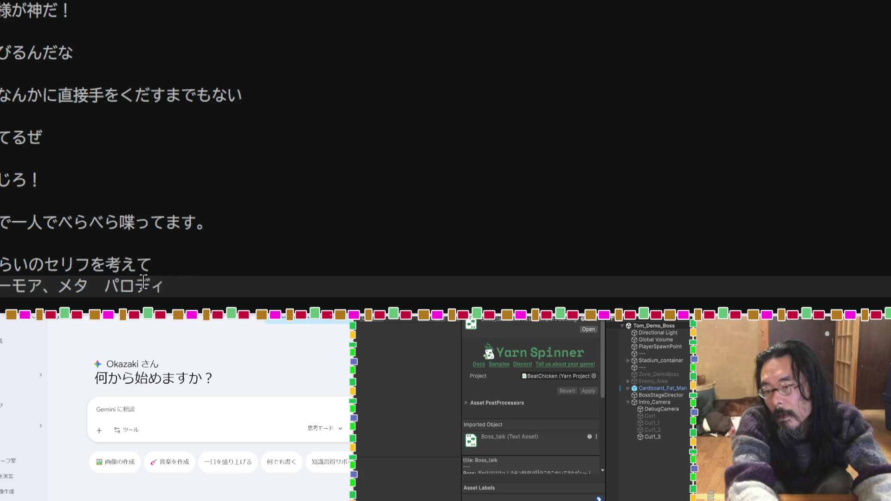
Step: Add a new line reading 'もりこんで盛り上げましょう'
key(Return)
text(もりこんでもりあg)
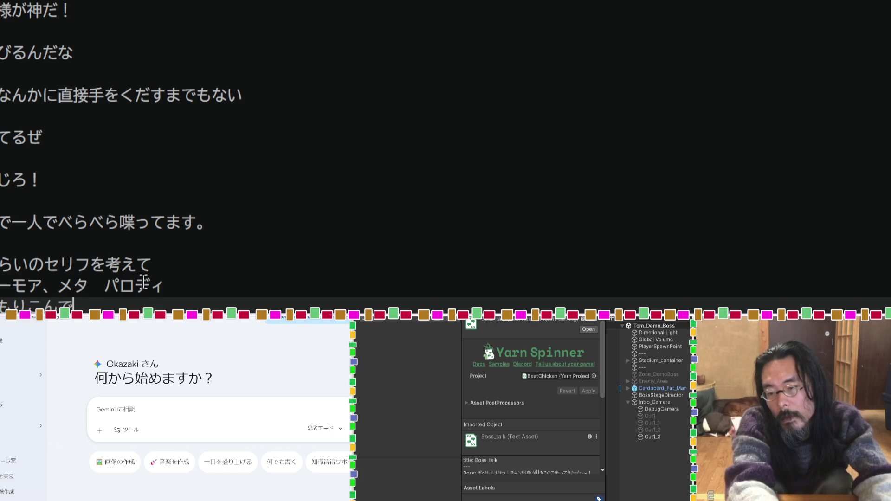
text(emashou)
key(space)
Step: Select all the notes and cut them, leaving the editor empty
scroll(139, 245, up, 5)
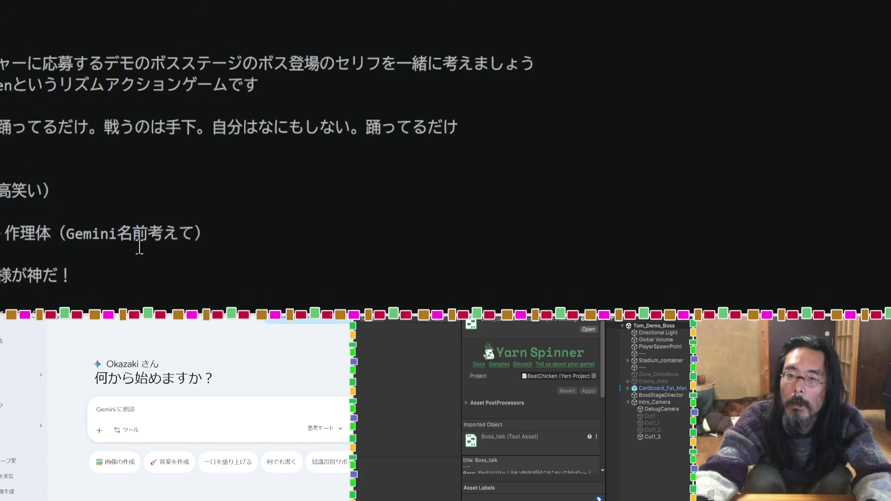
click(21, 34)
key(ctrl+a)
key(Delete)
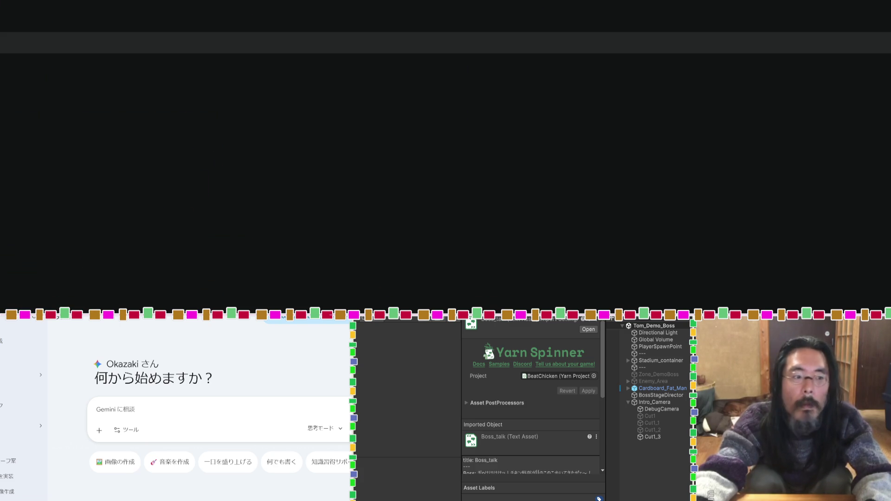
Step: Paste the boss notes into Gemini as a prompt, send it, and scroll through the reply
key(ctrl+v)
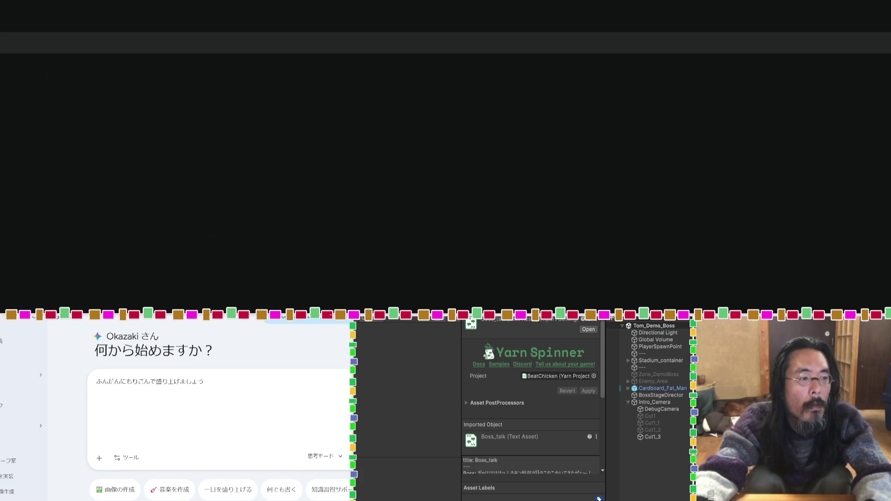
key(Return)
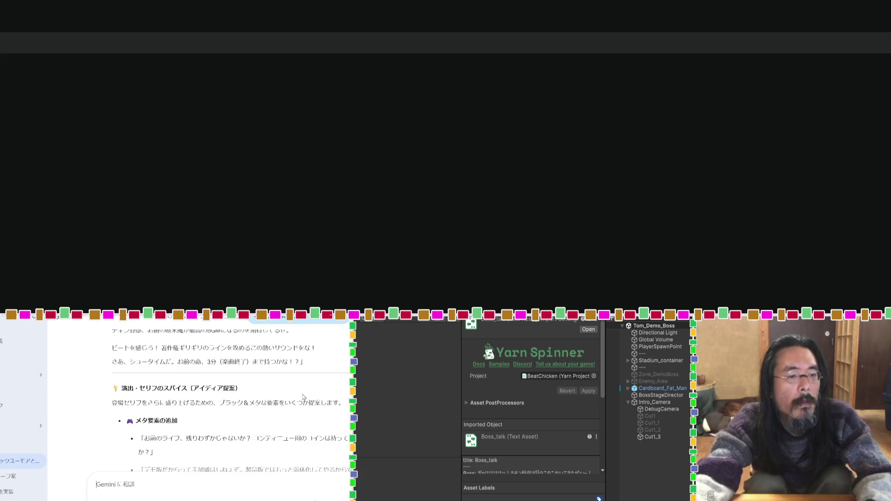
scroll(302, 397, down, 4)
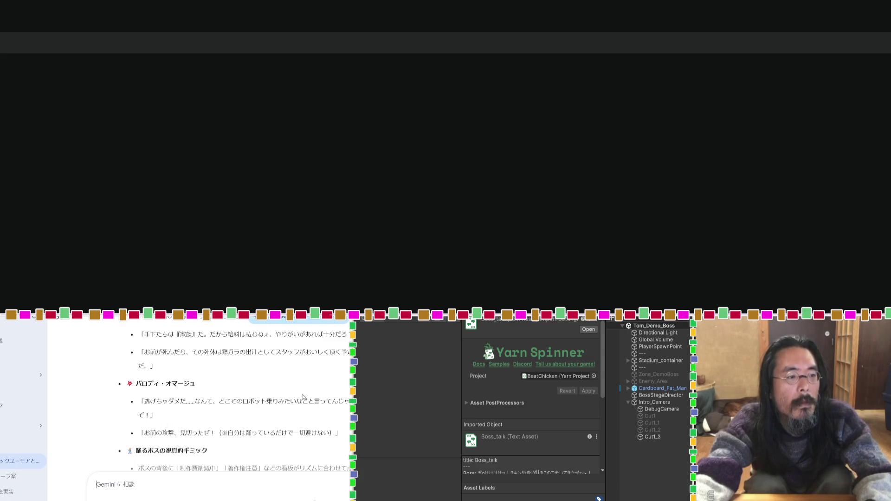
scroll(302, 397, down, 2)
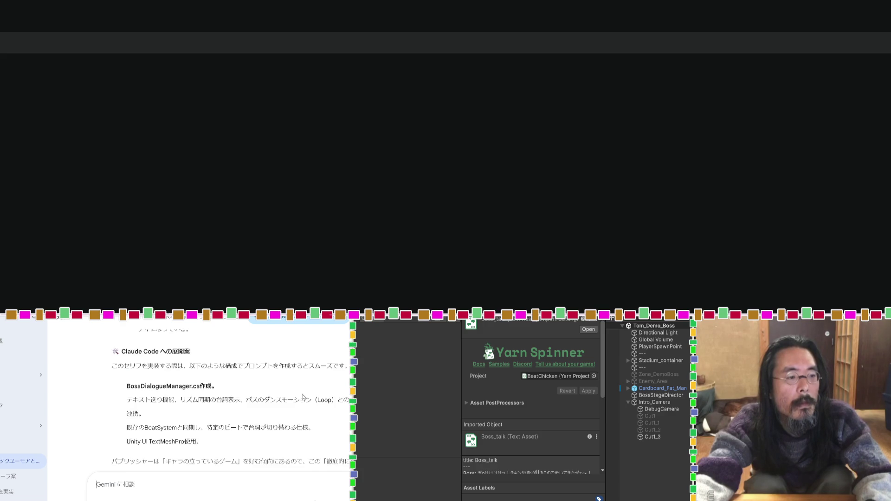
scroll(303, 397, down, 1)
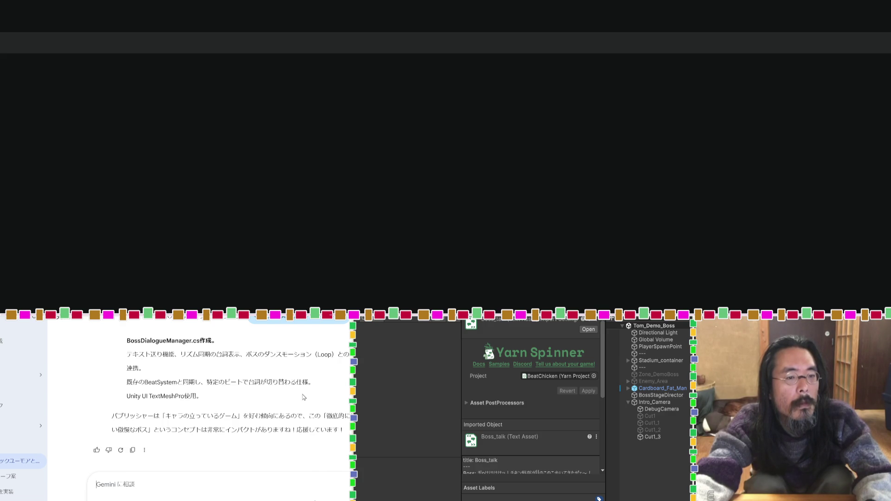
scroll(302, 397, down, 5)
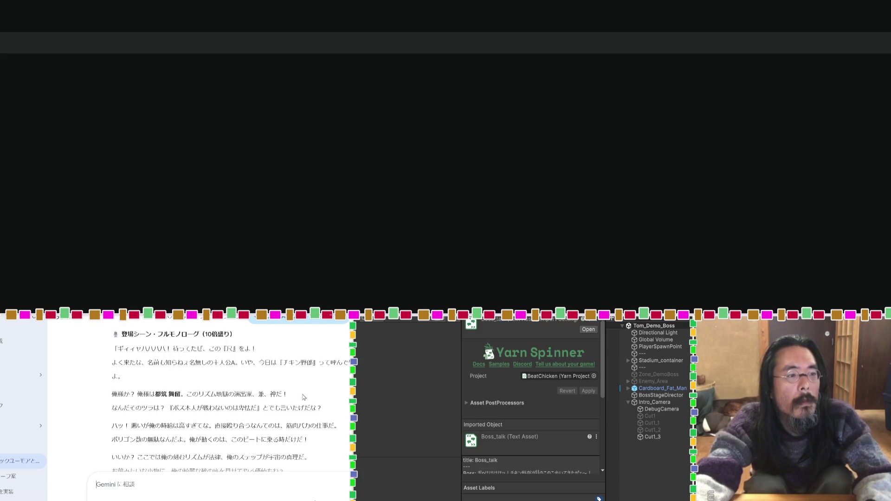
scroll(184, 360, up, 1)
scroll(184, 360, down, 1)
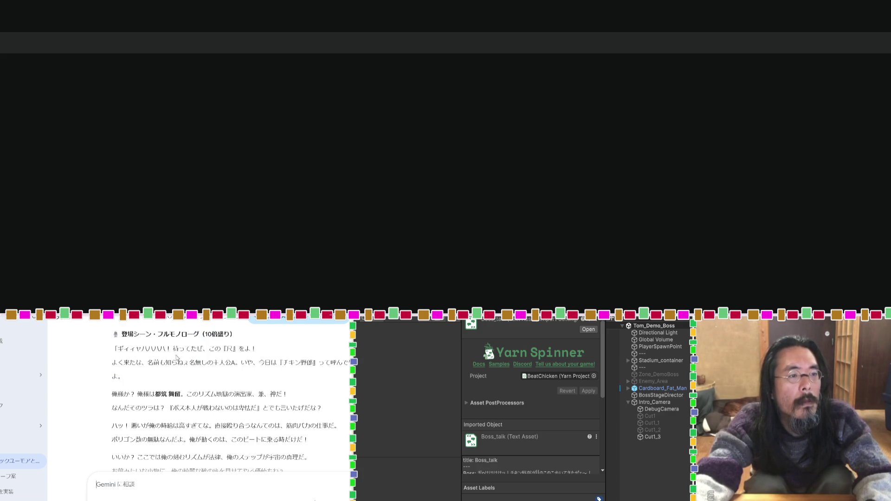
mouse_move(112, 349)
mouse_down()
mouse_move(212, 351)
mouse_move(260, 408)
mouse_move(316, 411)
mouse_up()
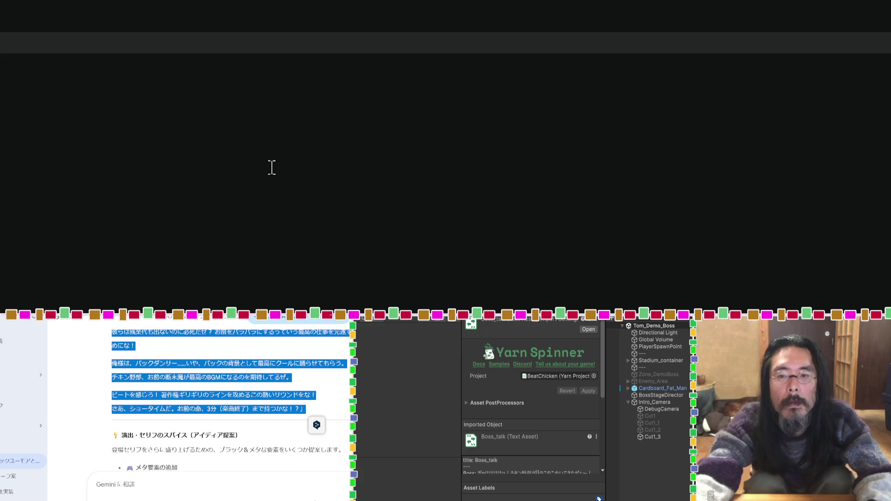
Step: Look over Gemini's staging ideas and select the boss monologue starting at 「ギィィャ
click(260, 139)
scroll(284, 443, down, 2)
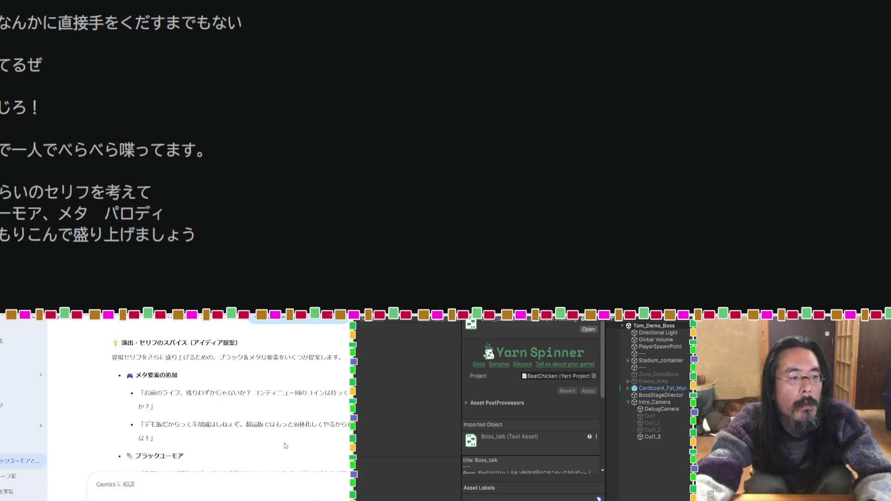
drag(167, 439, 138, 393)
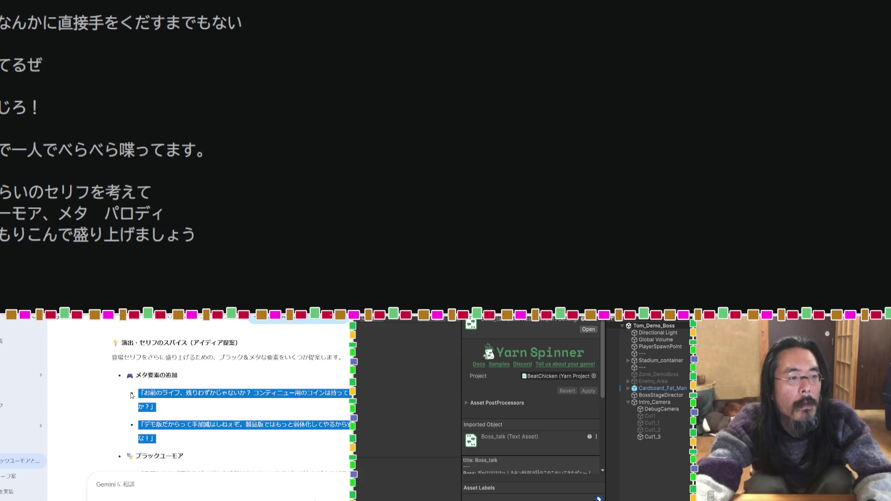
scroll(139, 399, down, 2)
click(217, 397)
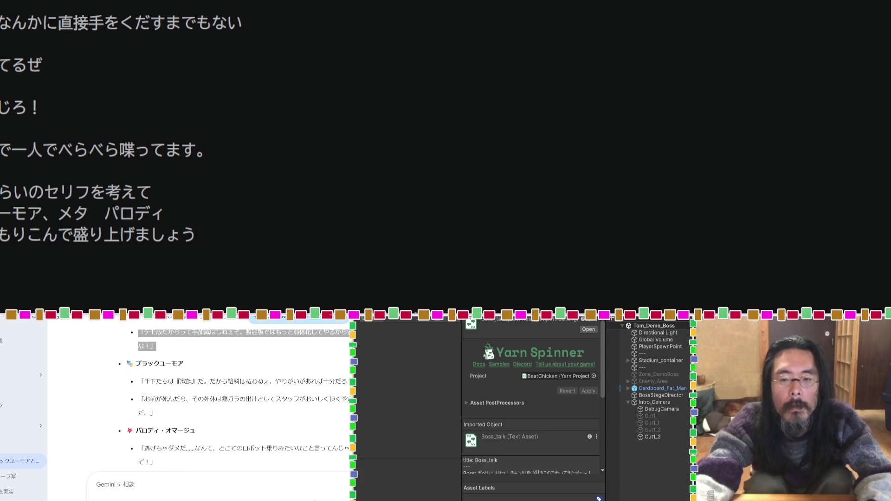
scroll(217, 397, down, 2)
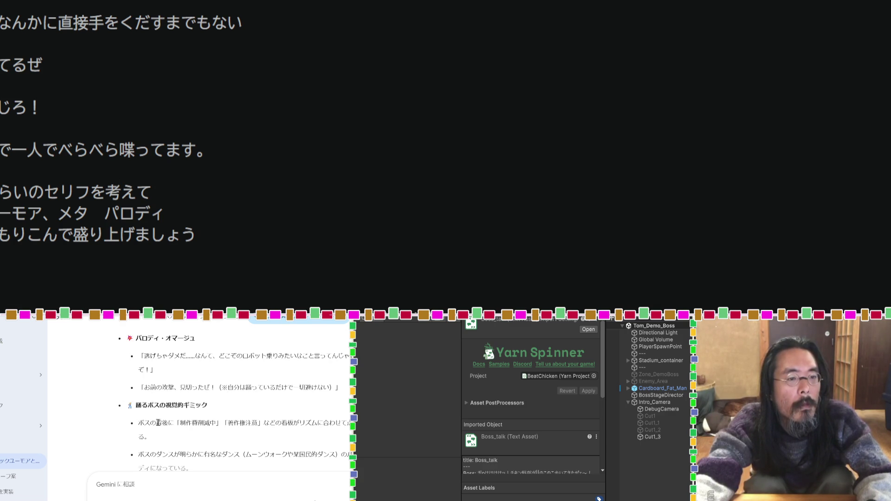
drag(263, 422, 176, 422)
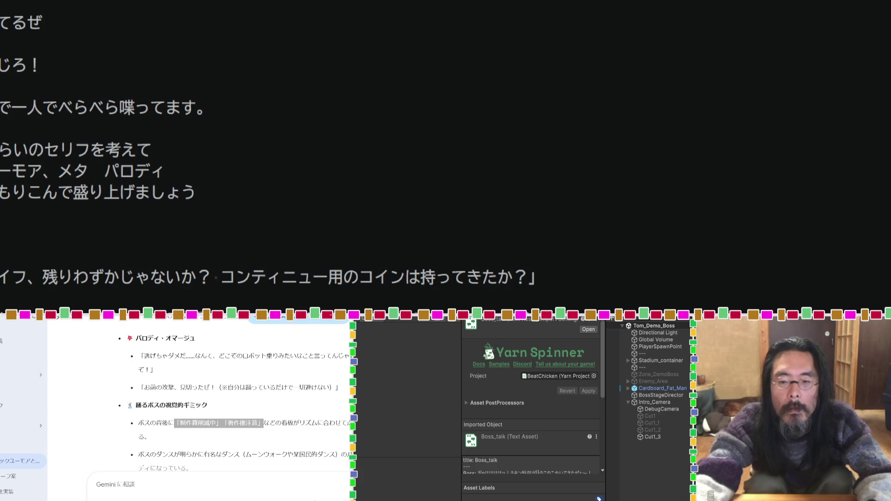
scroll(265, 449, down, 2)
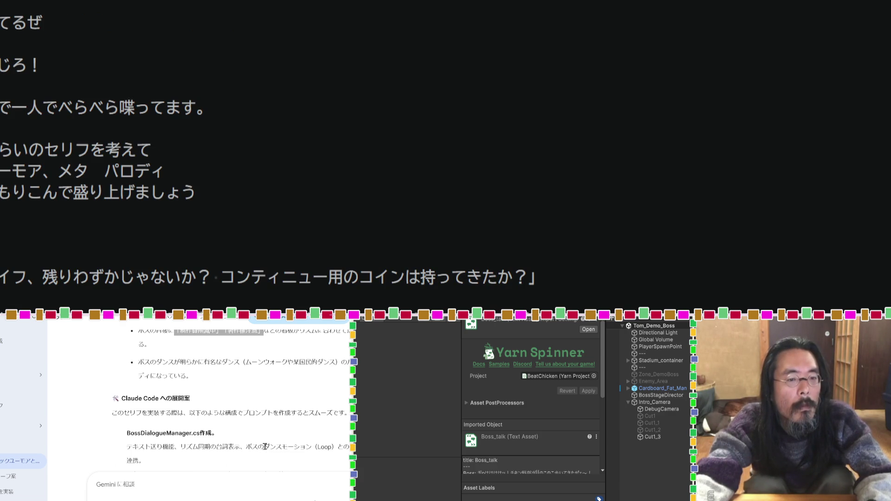
scroll(200, 408, down, 2)
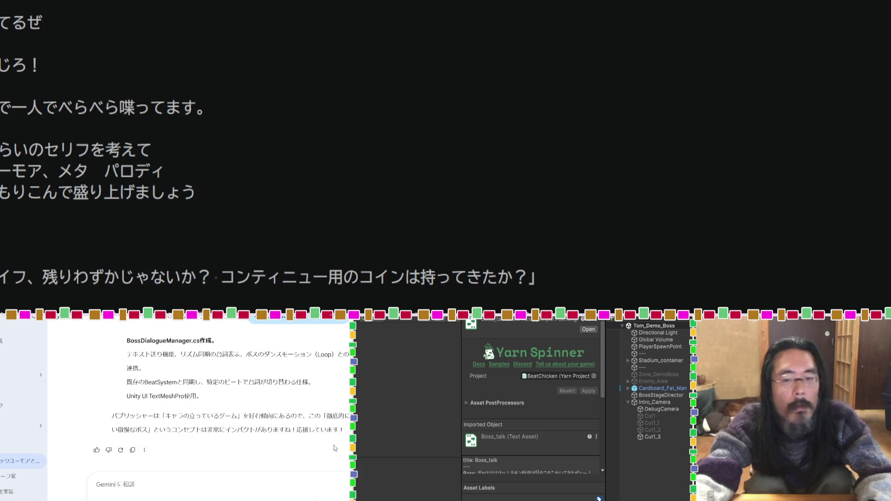
scroll(264, 224, up, 5)
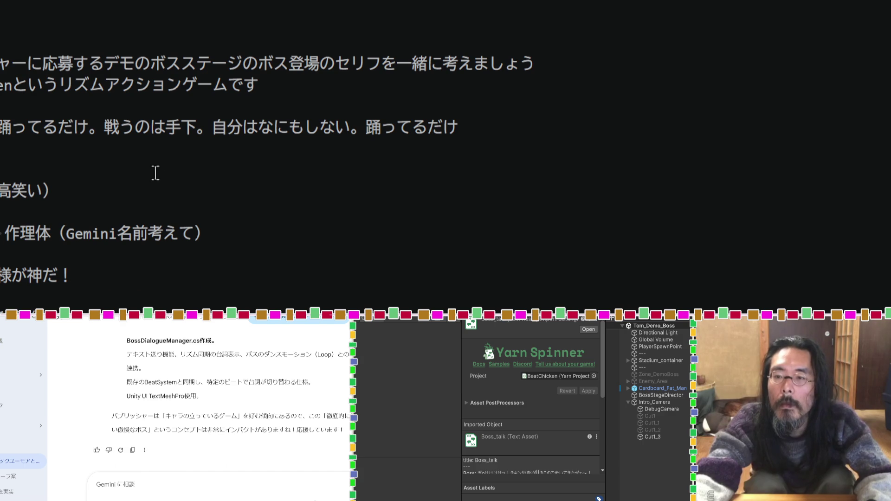
scroll(149, 175, down, 7)
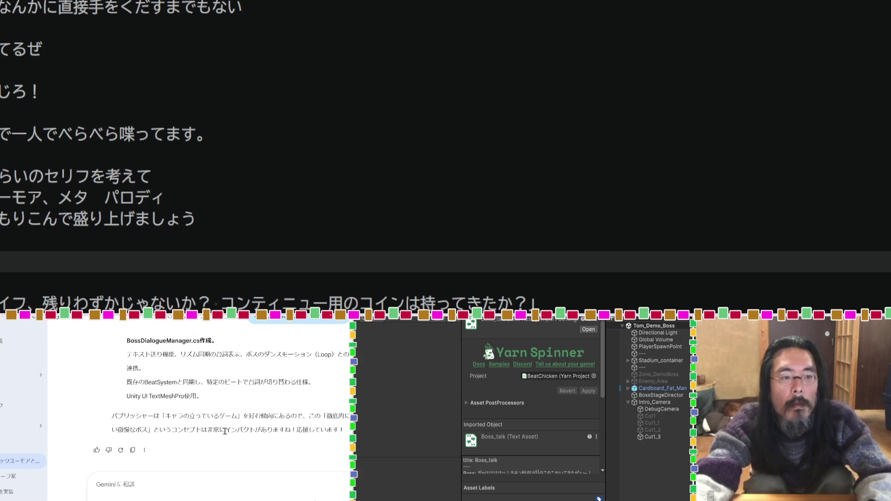
scroll(226, 435, up, 10)
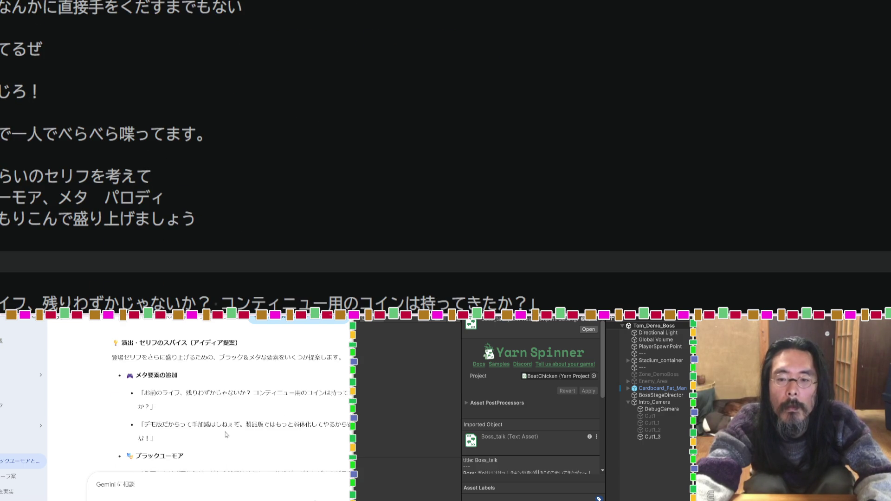
scroll(226, 435, up, 2)
drag(317, 413, 112, 394)
scroll(223, 380, up, 5)
shift+click(113, 346)
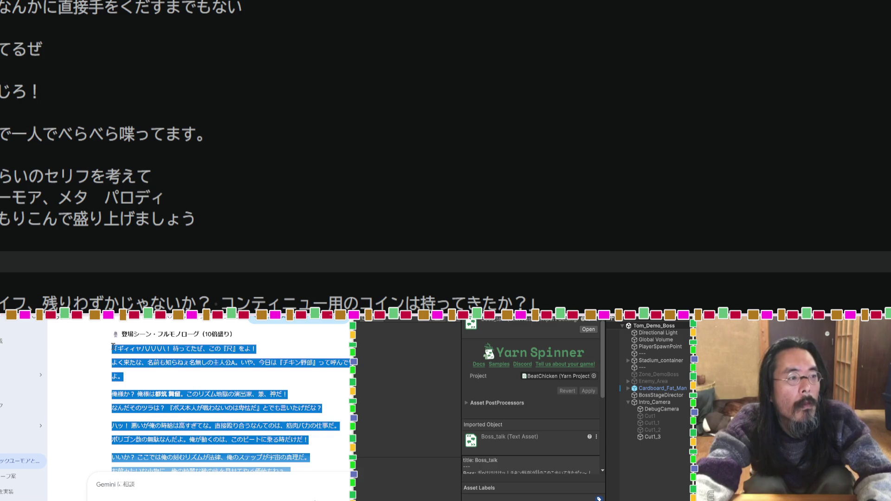
Step: Copy the monologue and paste it over the old prompt text in the editor
key(ctrl+c)
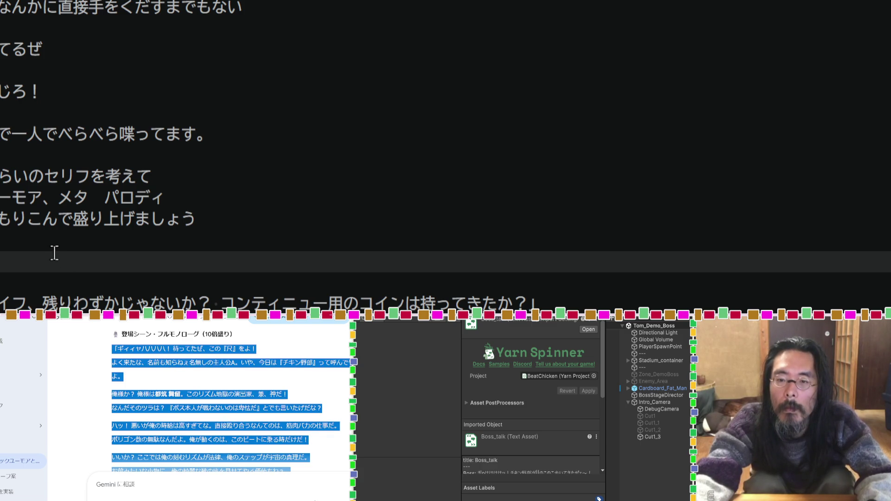
click(54, 253)
key(ctrl+v)
scroll(99, 244, up, 3)
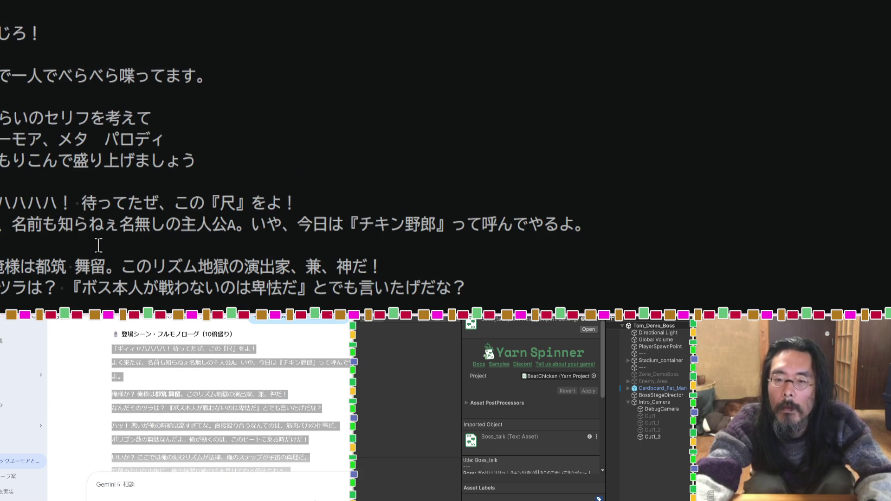
key(ctrl+a)
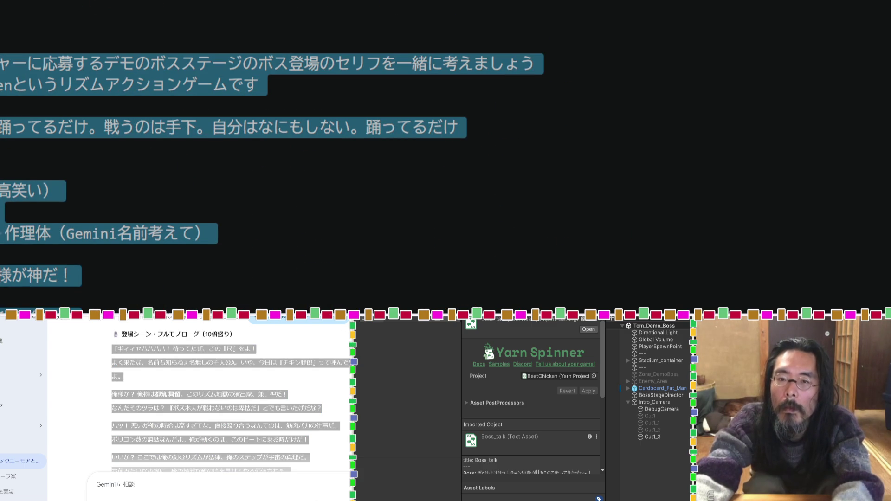
key(ctrl+v)
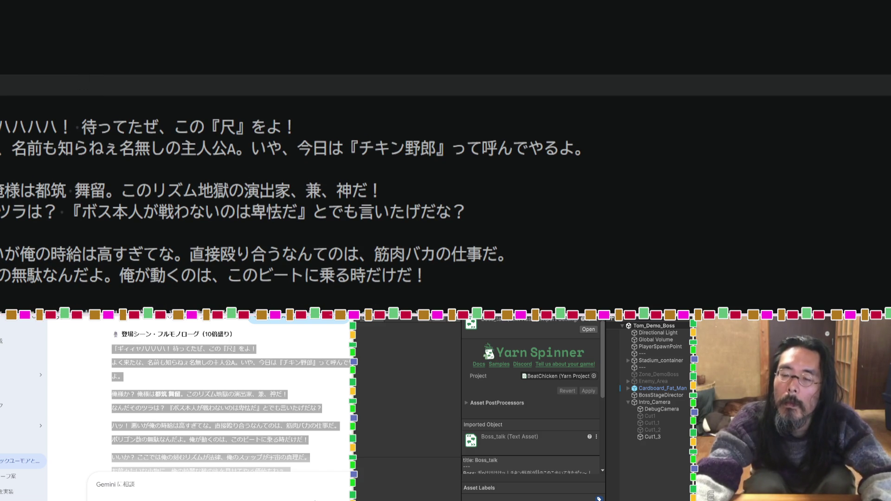
Step: Delete '、この『尺』をよ' from the first line and the A after 主人公
click(130, 111)
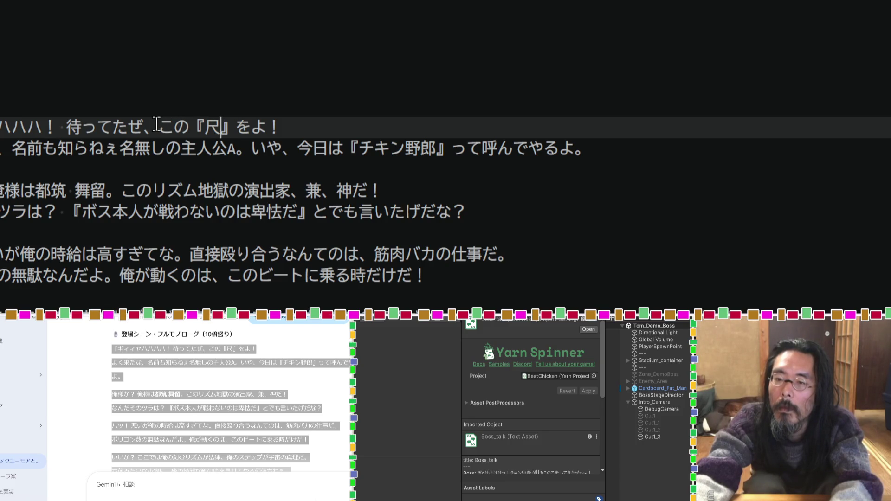
drag(144, 126, 269, 126)
key(BackSpace)
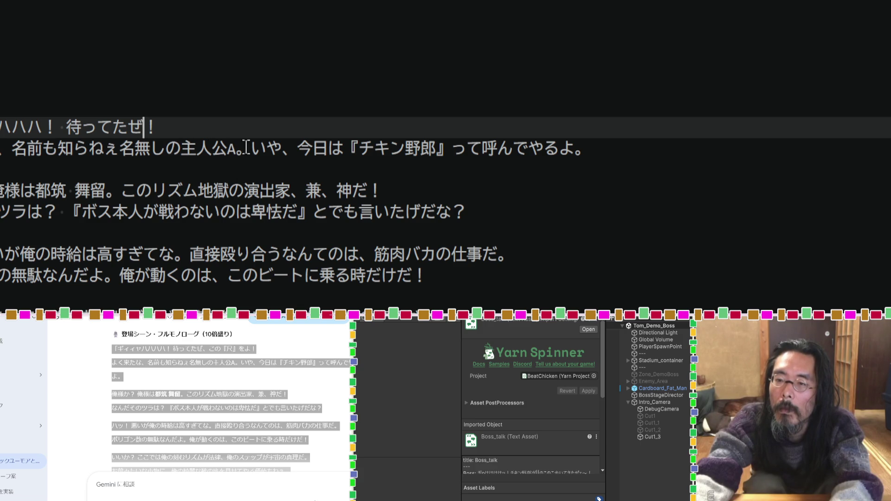
click(235, 148)
key(BackSpace)
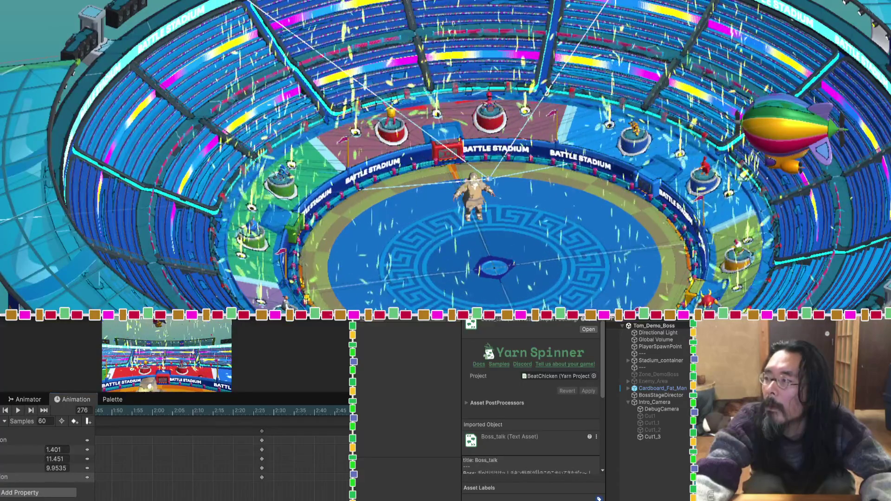
Step: Paste the four || example boss lines at the top, with a blank line below
key(ctrl+v)
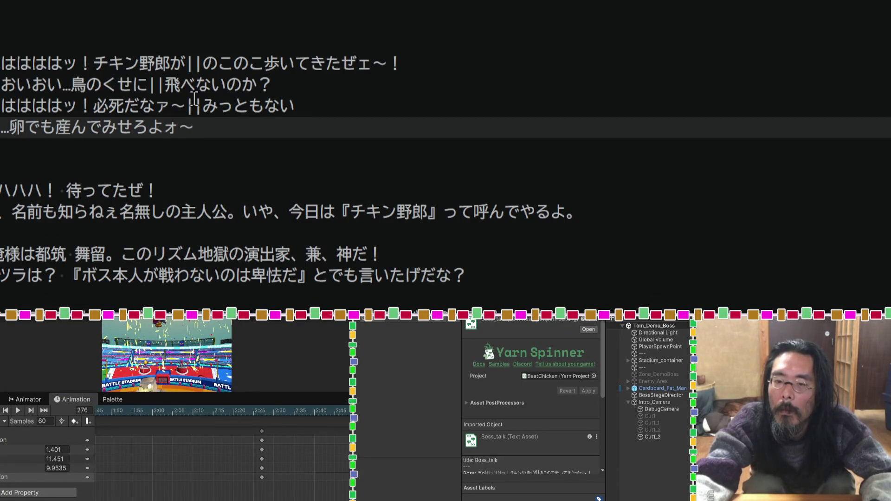
click(143, 153)
key(Return)
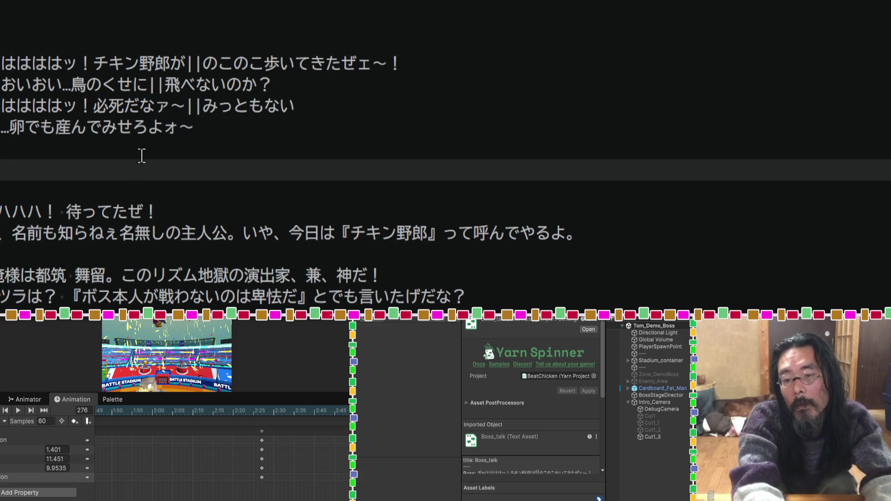
Step: Type the request '上記の形式で書き直して' below the example lines
text(えず)
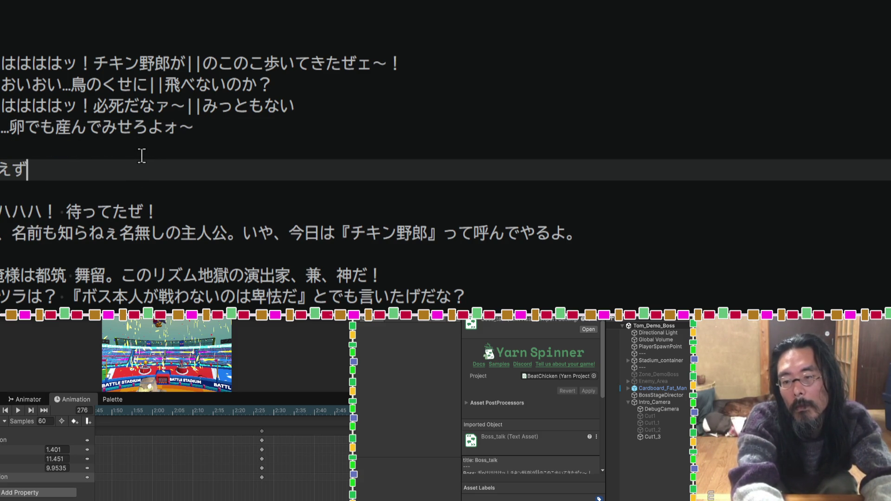
text(kono)
key(BackSpace)
key(BackSpace)
text(jouki)
key(space)
text(no)
key(Return)
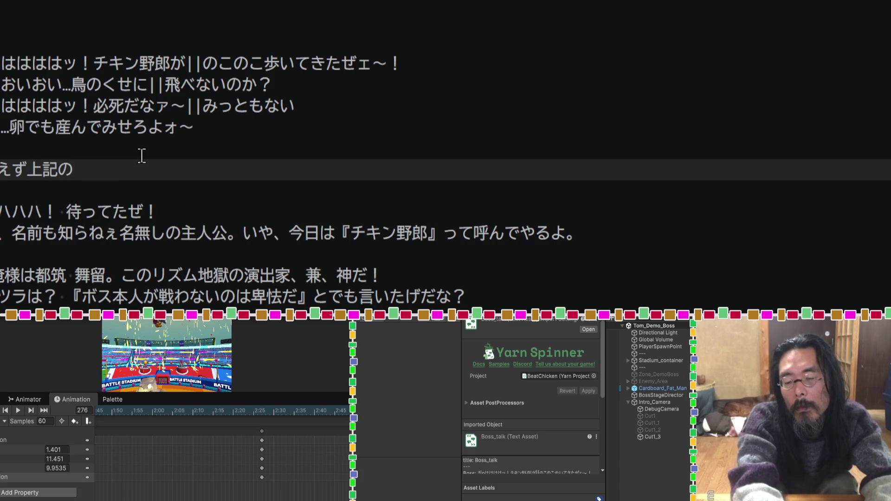
text(keishiki)
key(space)
text(de)
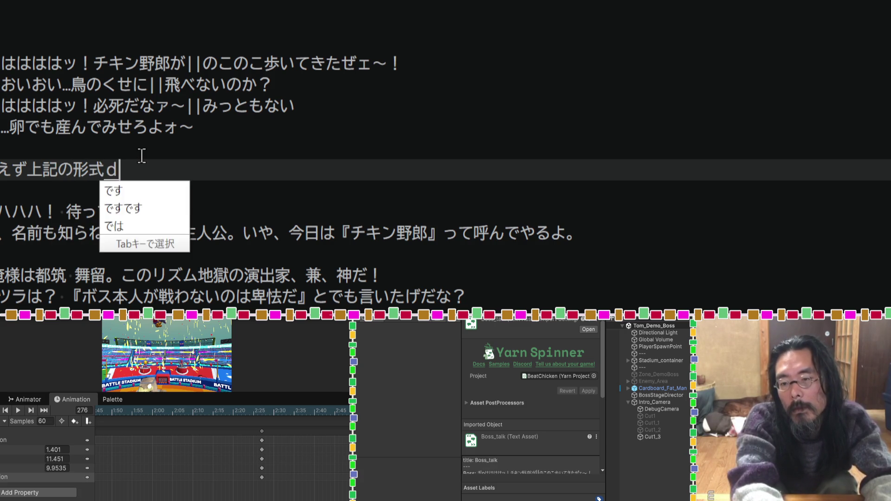
key(Return)
text(kakinaoshite)
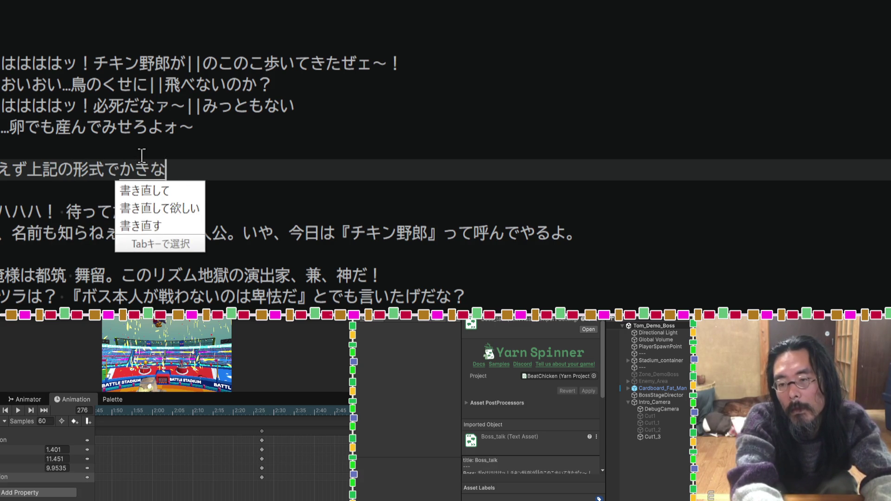
key(space)
key(Return)
Step: Add a note that || lines appear in one フキダシ ('って一つのフキダシに表示される')
key(Up)
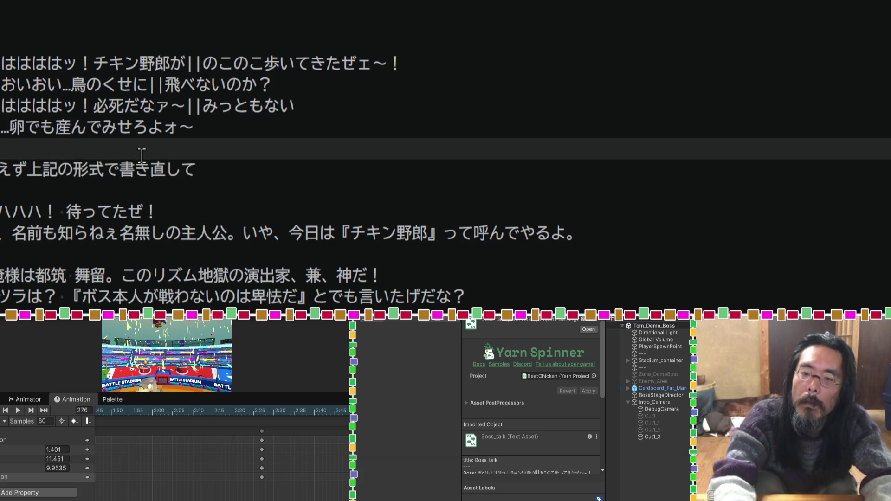
key(Return)
key(Return)
key(Return)
key(Up)
key(Up)
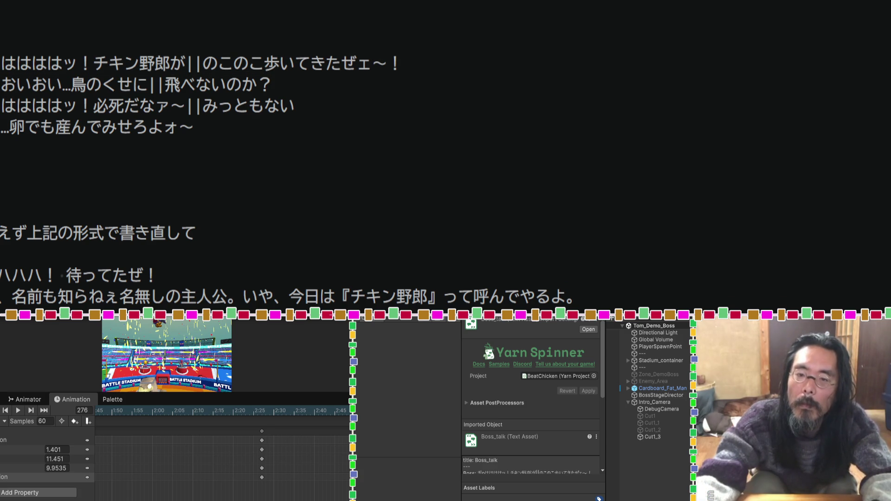
click(136, 172)
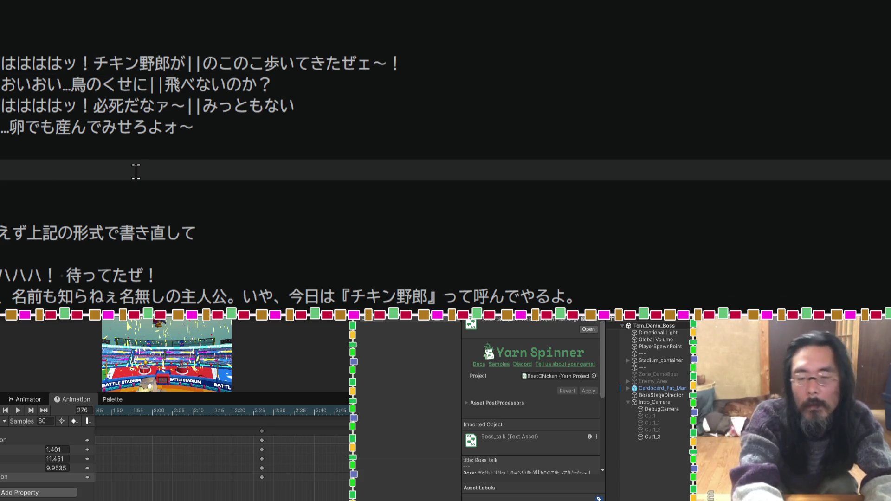
text(って一つのふ)
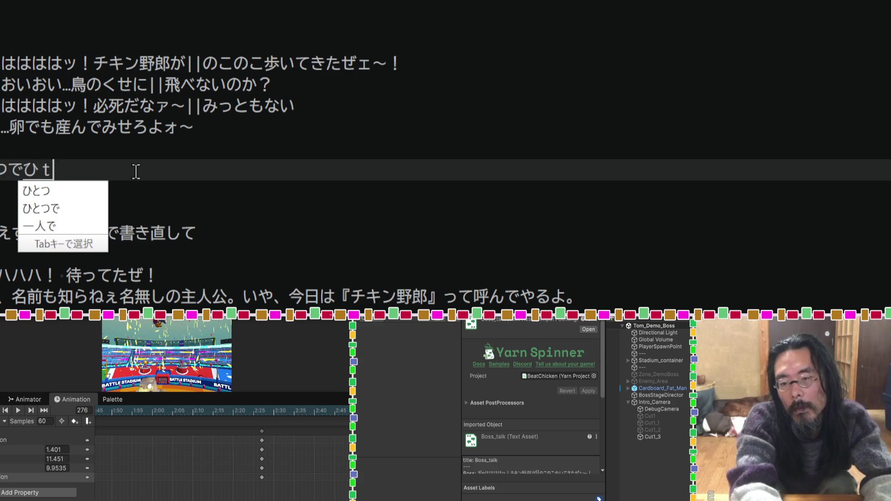
text(きだしに)
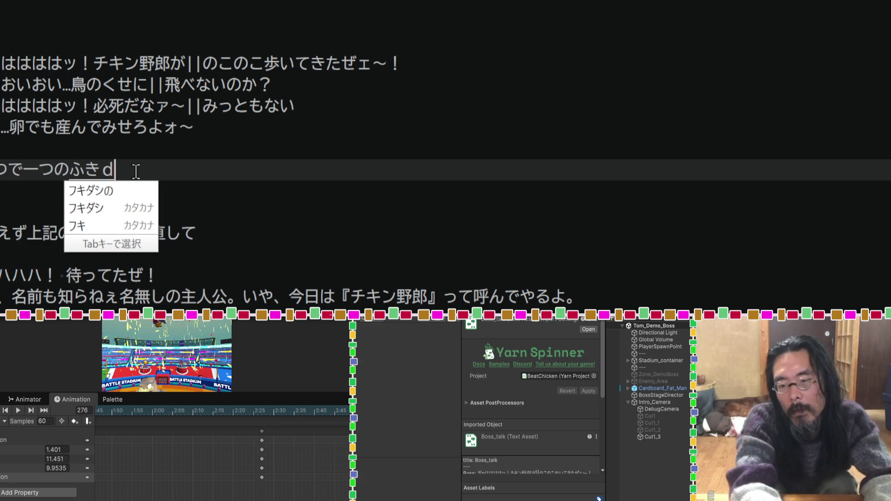
key(Return)
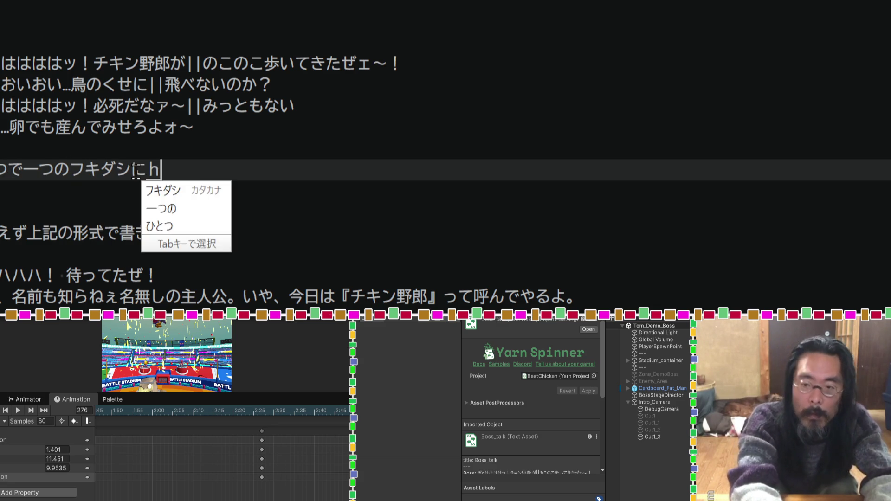
text(ひょうjじされる)
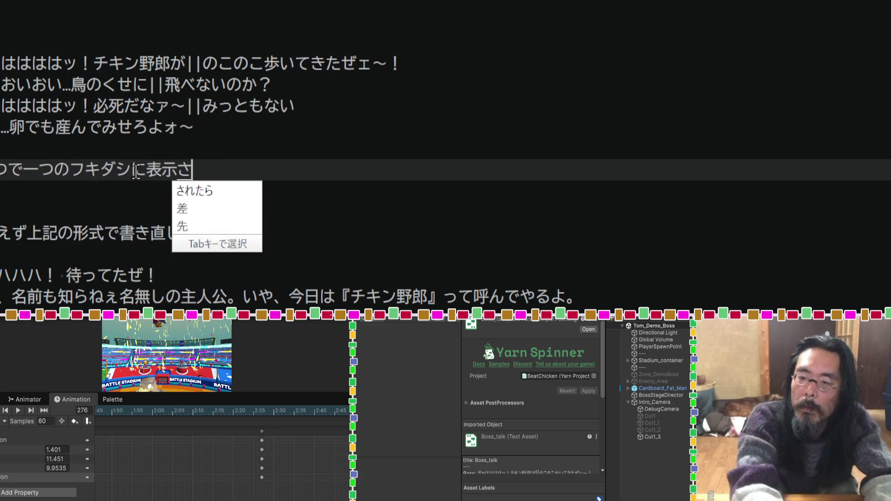
key(Return)
key(Return)
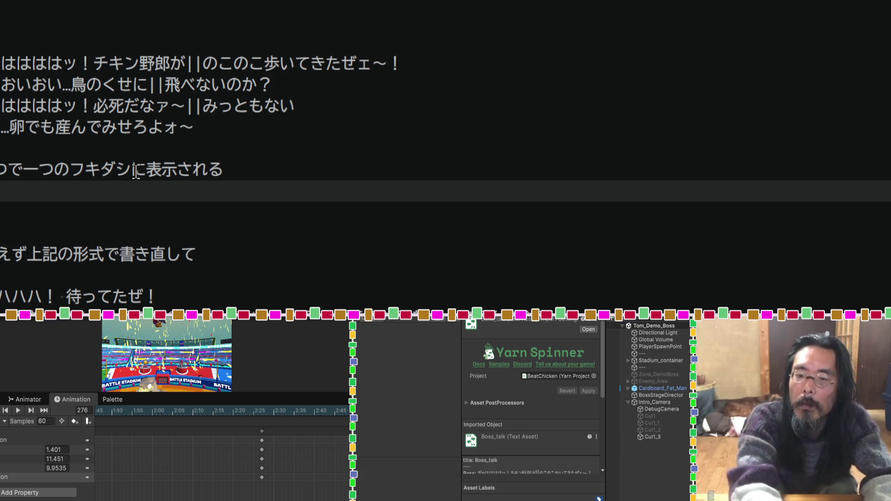
Step: Add the note '文字量は上記ぐらい' on the next line
drag(203, 64, 186, 63)
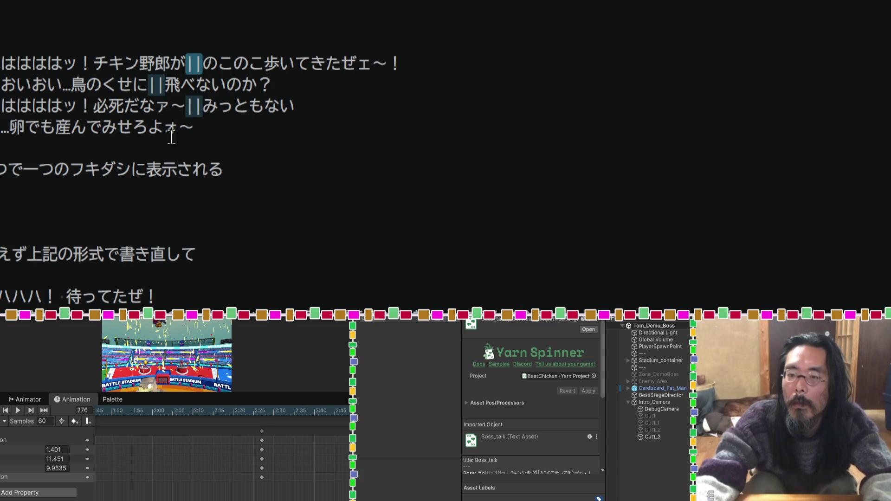
click(57, 191)
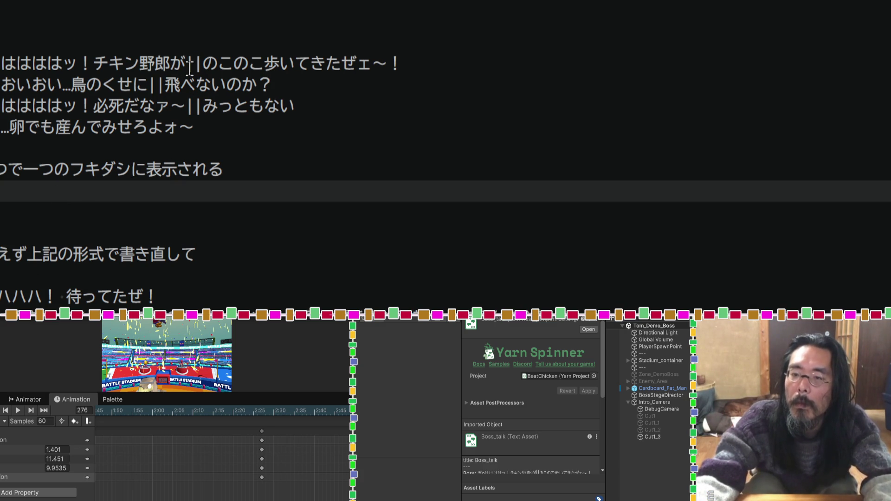
text(mojiryou)
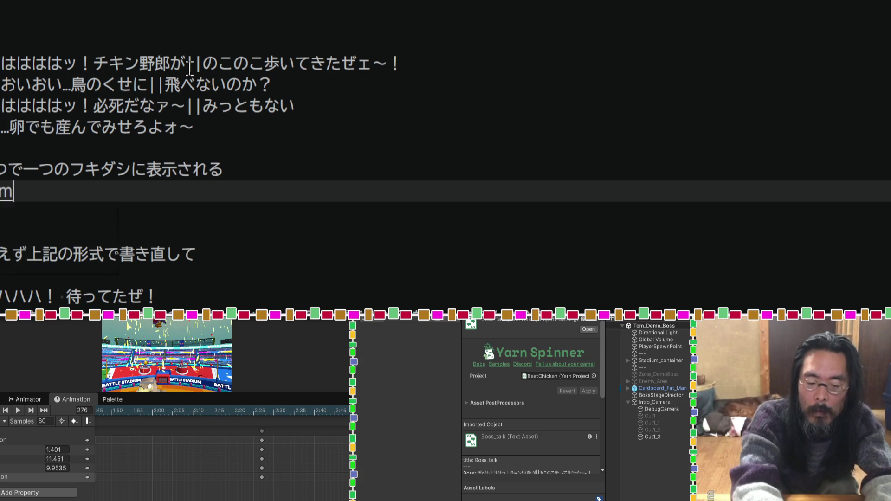
key(space)
text(ha)
key(Return)
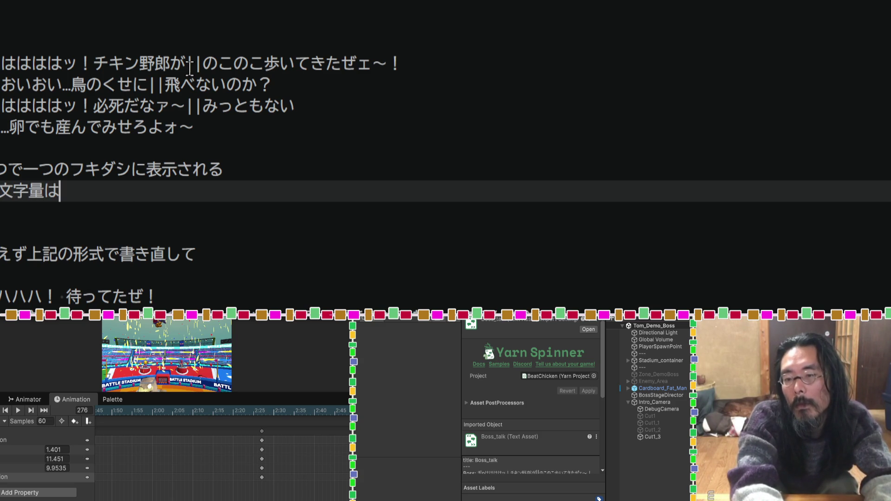
text(jouki)
key(space)
text(gurai)
key(Return)
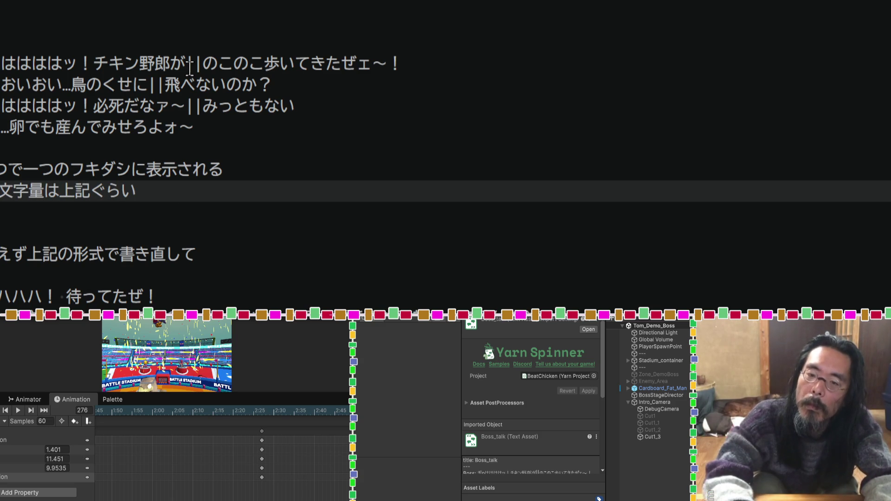
Step: Prefix that note with '改行時の' so it reads '改行時の文字量は上記ぐらい'
key(Home)
text(kaigyou)
key(space)
text(ji)
key(space)
text(no)
key(Return)
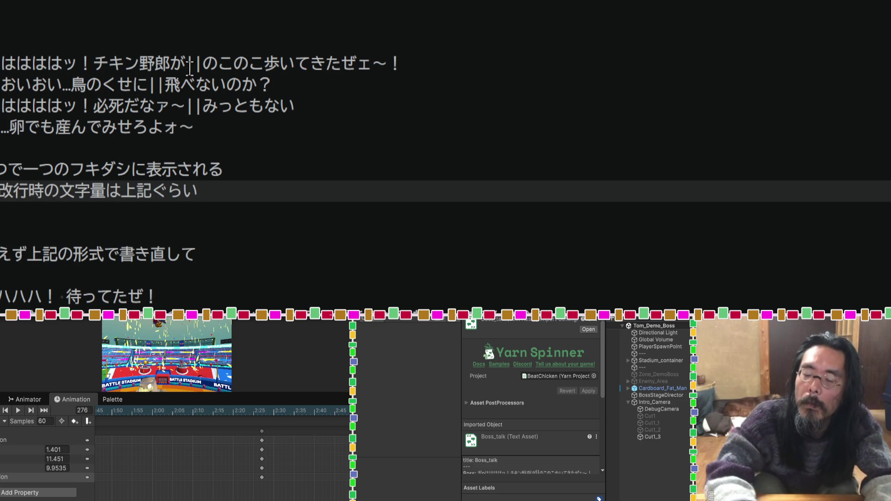
key(Left)
key(Left)
key(Right)
key(Right)
key(Right)
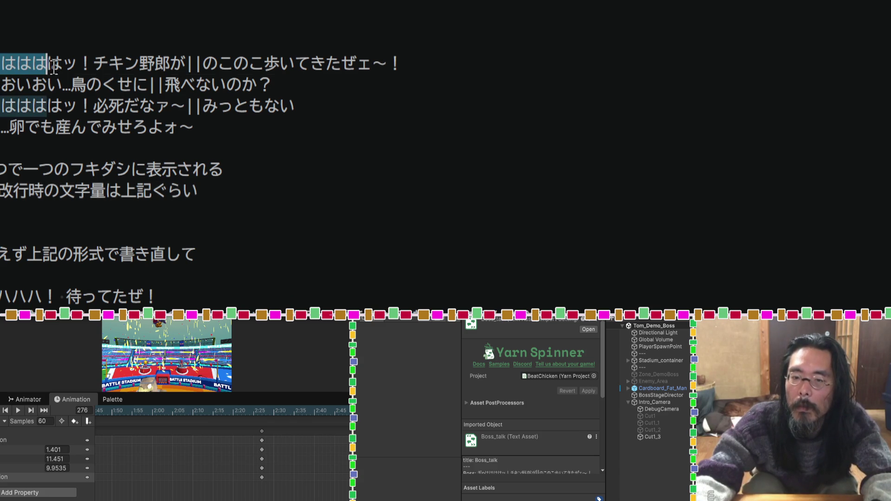
scroll(220, 261, down, 15)
key(ctrl+a)
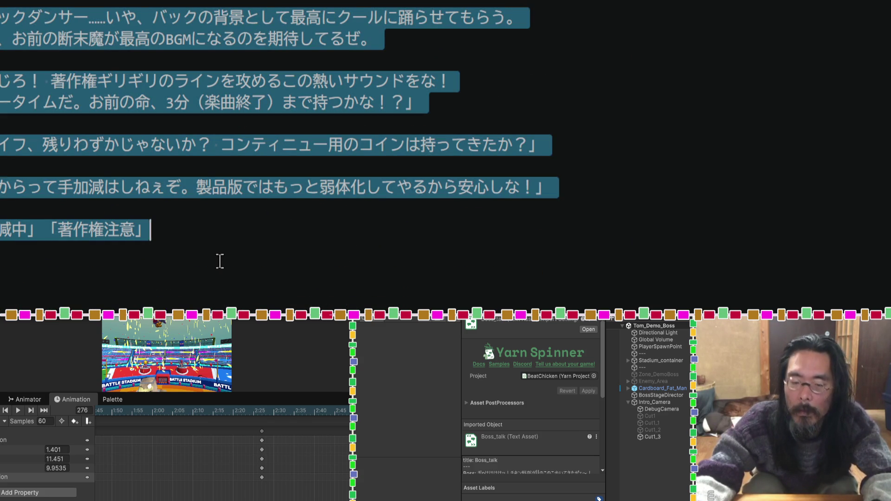
Step: Cut the boss dialogue from the editor and send it to Gemini to reformat as Boss: lines with || breaks
key(Delete)
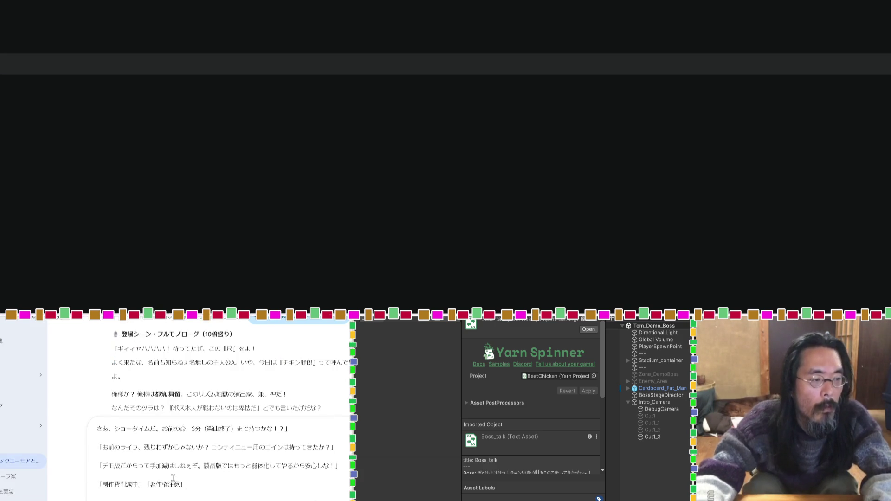
key(Return)
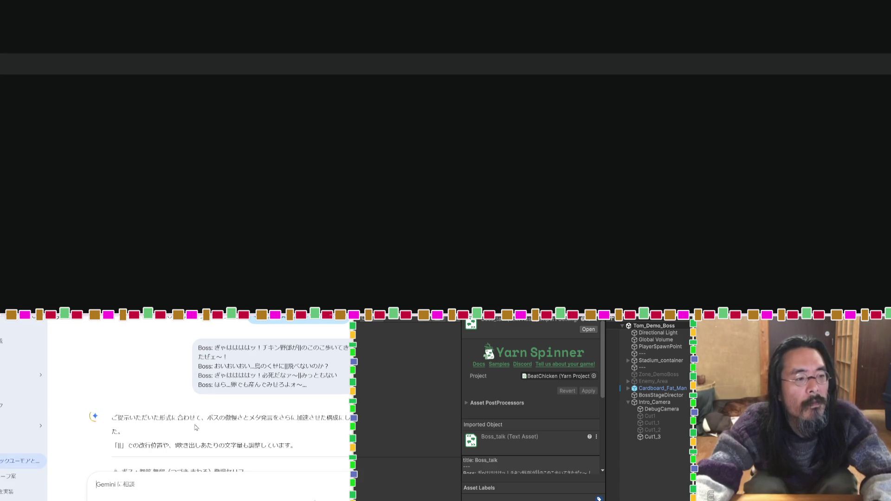
scroll(195, 424, down, 2)
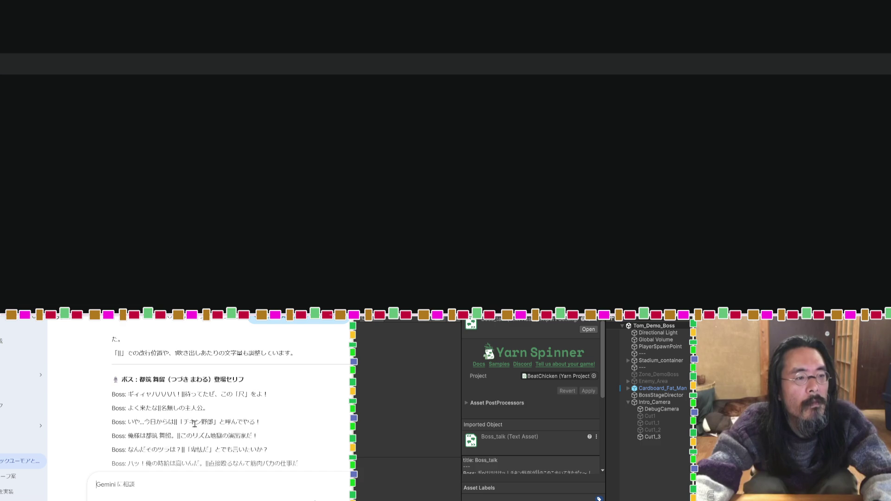
scroll(194, 424, down, 5)
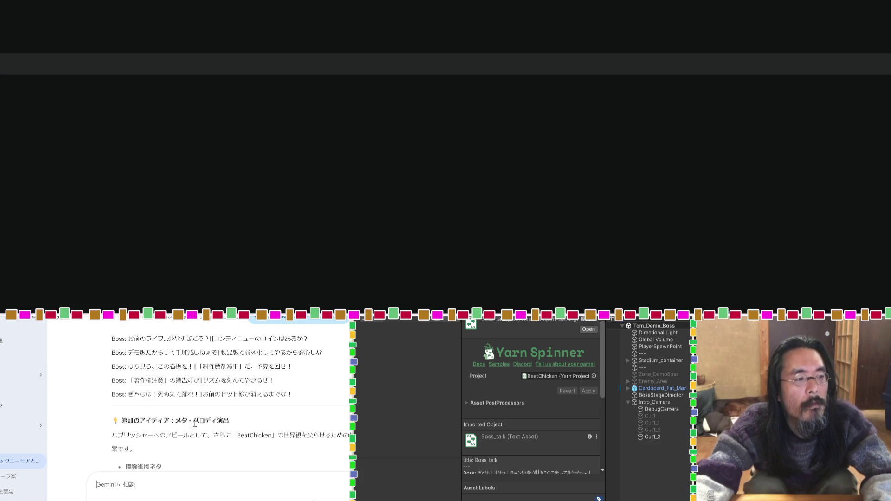
scroll(194, 424, down, 2)
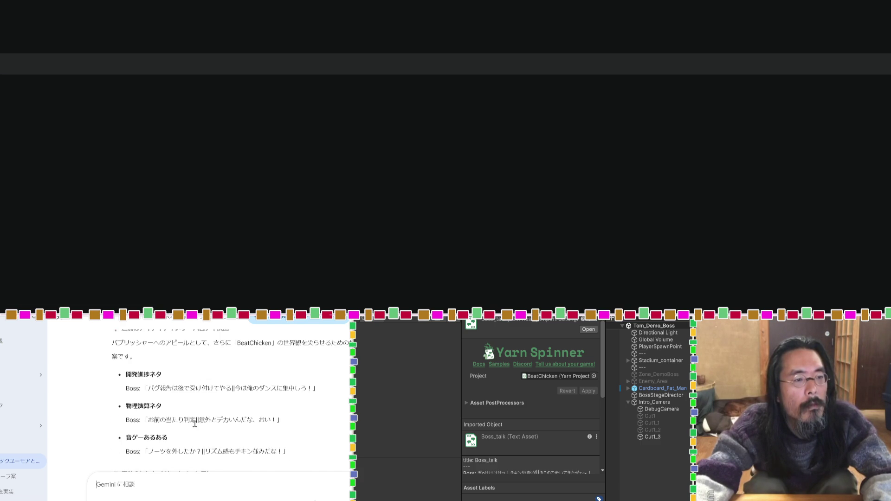
scroll(194, 423, down, 4)
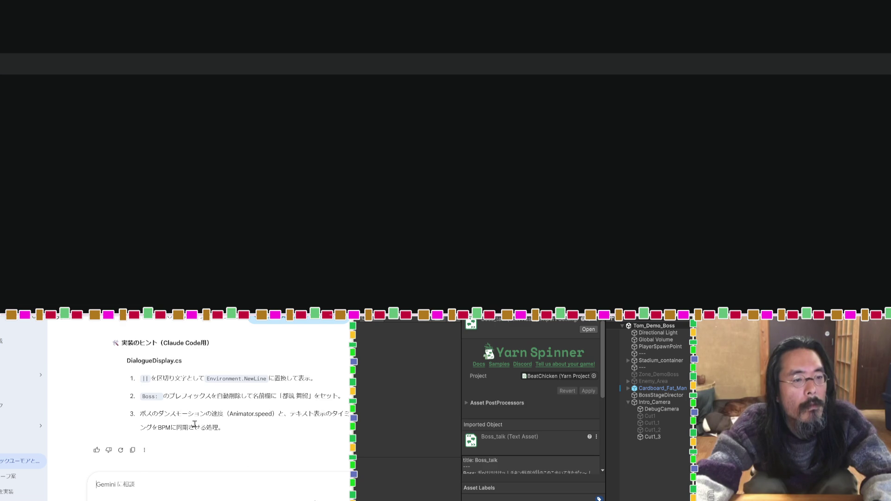
Step: Draft a reply praising Gemini's extra meta-parody ideas: '追加アイディアいいね。'
scroll(194, 423, up, 2)
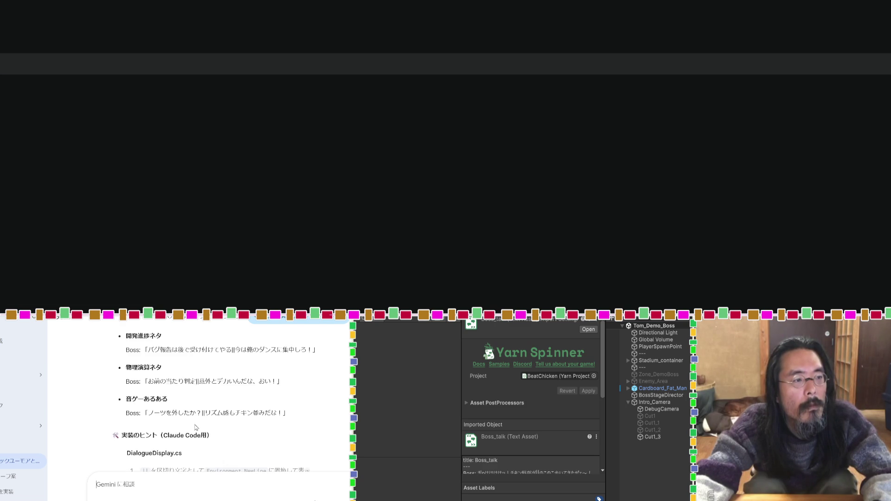
scroll(195, 427, up, 2)
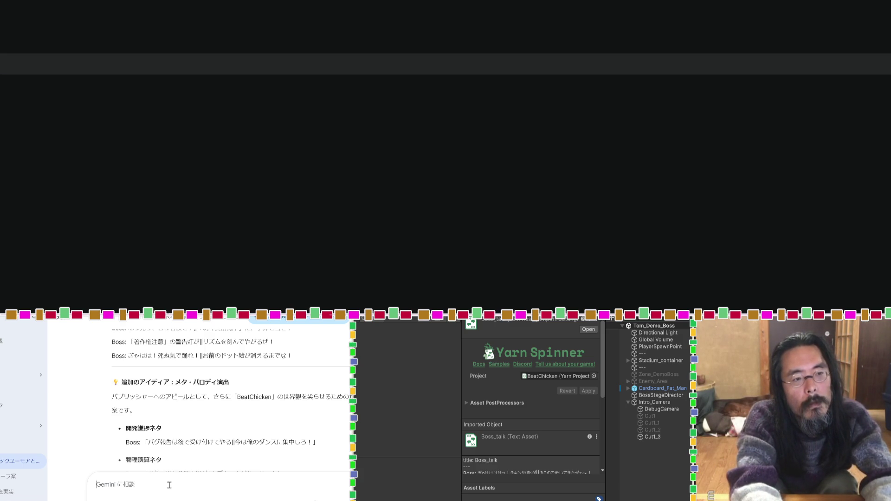
text(つい)
text(いでぃあい)
text(いね。)
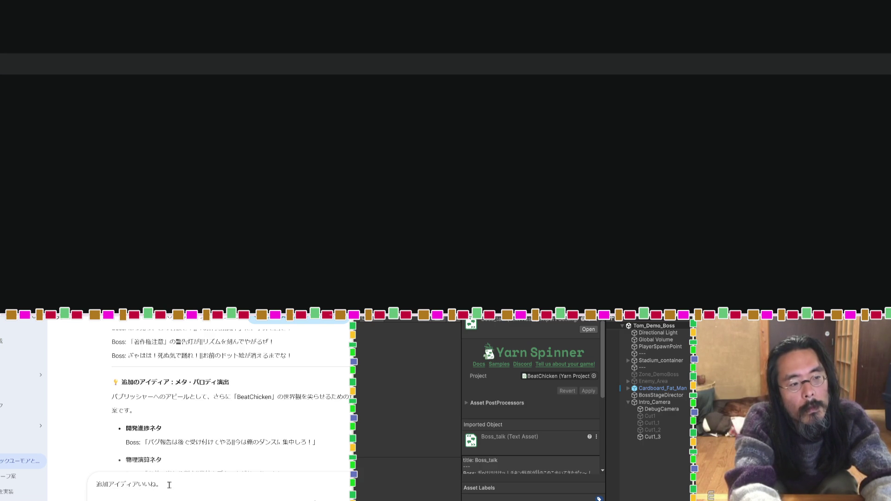
Step: Discard the draft and copy Gemini's || Boss lines and meta-parody ideas into the empty text editor
key(BackSpace)
key(BackSpace)
key(BackSpace)
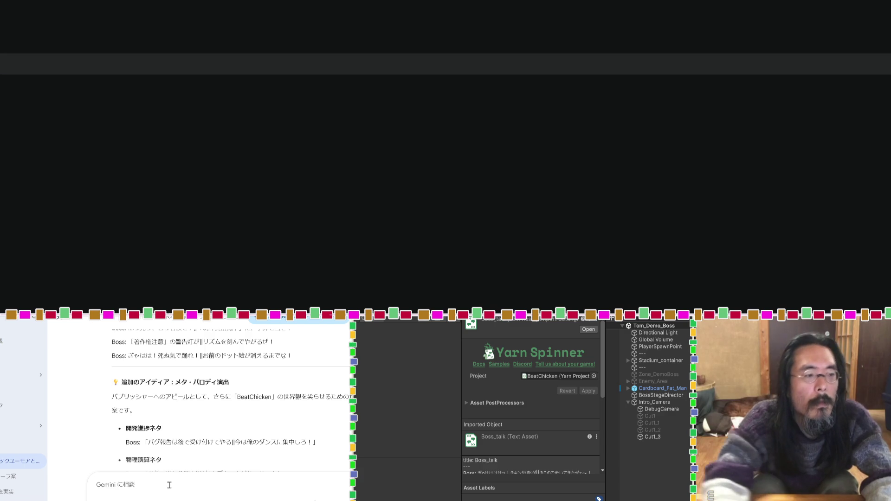
scroll(167, 456, up, 10)
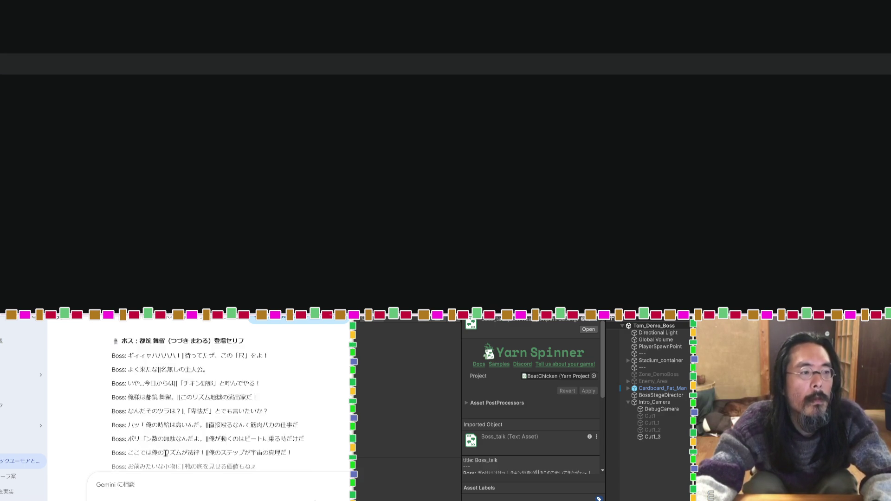
scroll(148, 437, down, 2)
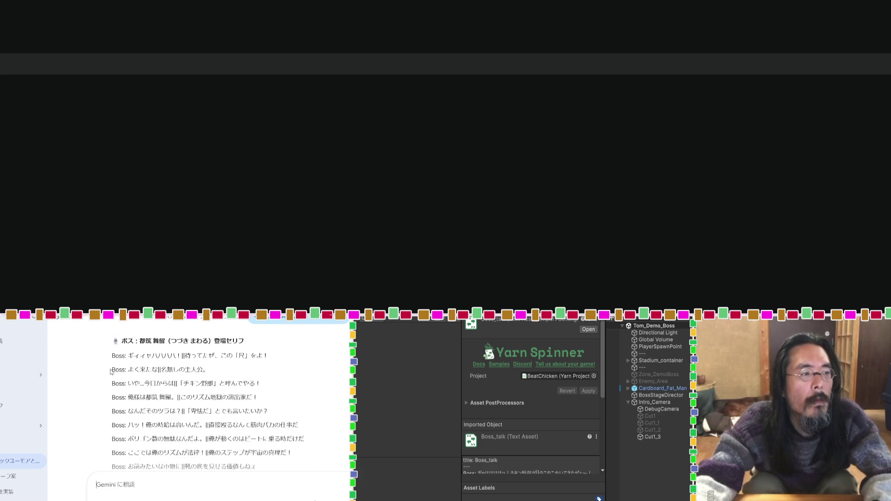
mouse_move(113, 355)
mouse_down()
mouse_move(260, 398)
mouse_move(274, 417)
mouse_up()
scroll(269, 413, down, 5)
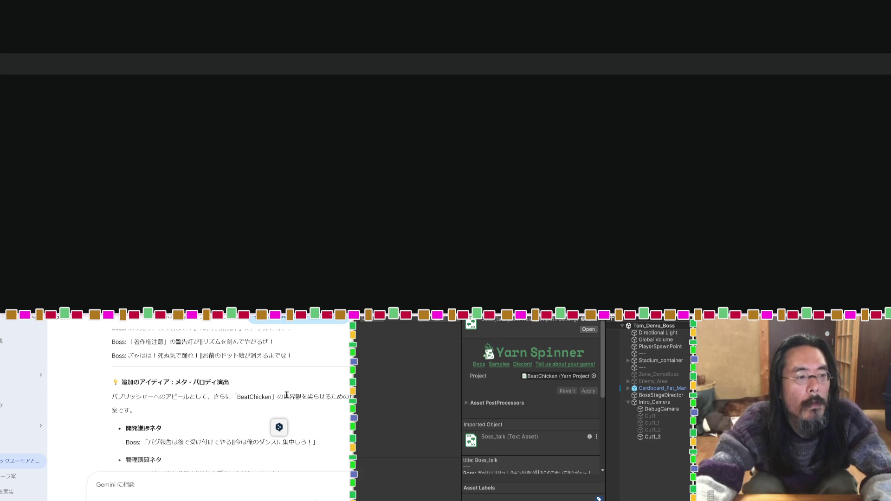
scroll(267, 416, down, 2)
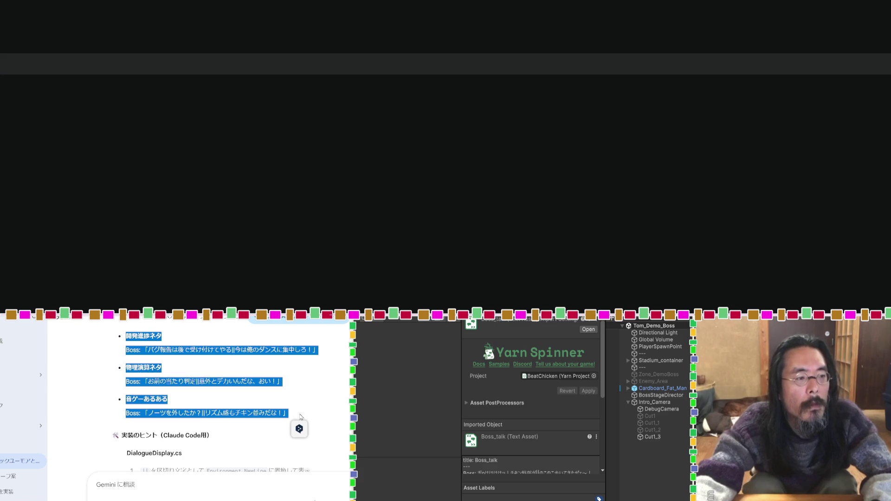
click(188, 131)
key(ctrl+v)
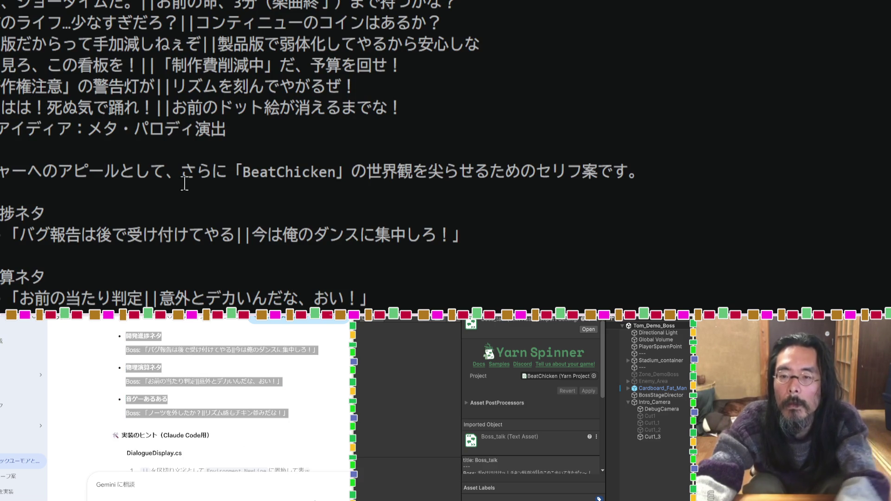
Step: Delete the 物理演算ネタ and 開発進捗ネタ headings plus the ideas intro lines from the editor
triple_click(65, 277)
key(BackSpace)
triple_click(56, 213)
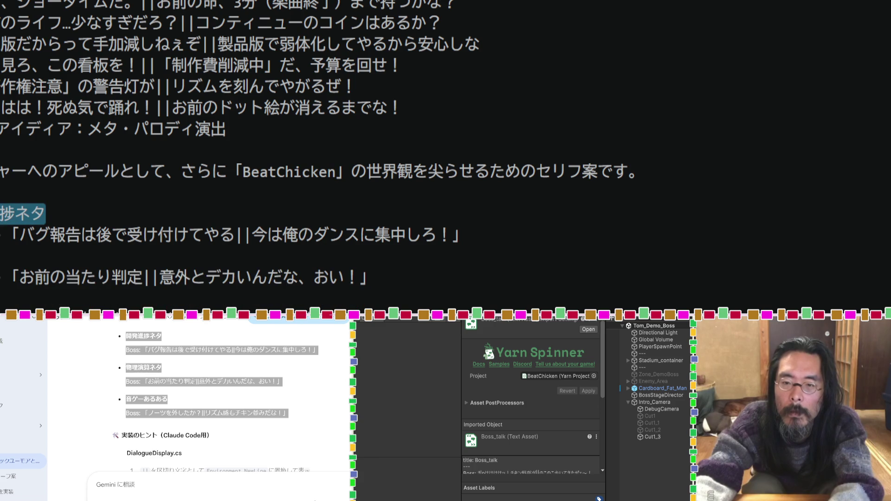
key(shift+Up)
key(shift+Up)
key(shift+Up)
key(BackSpace)
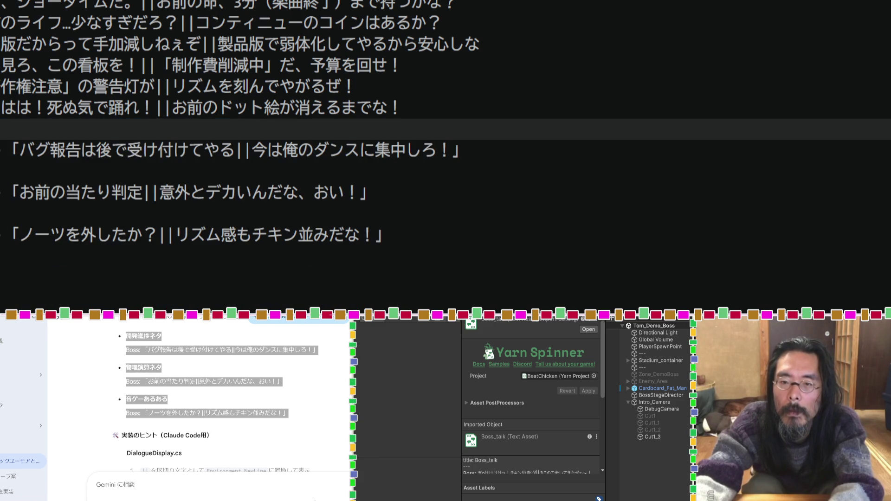
key(BackSpace)
key(BackSpace)
key(BackSpace)
Step: Strip prefixes and blank lines from the バグ報告, 当たり判定 and ノーツ extra Boss lines
key(Down)
key(Down)
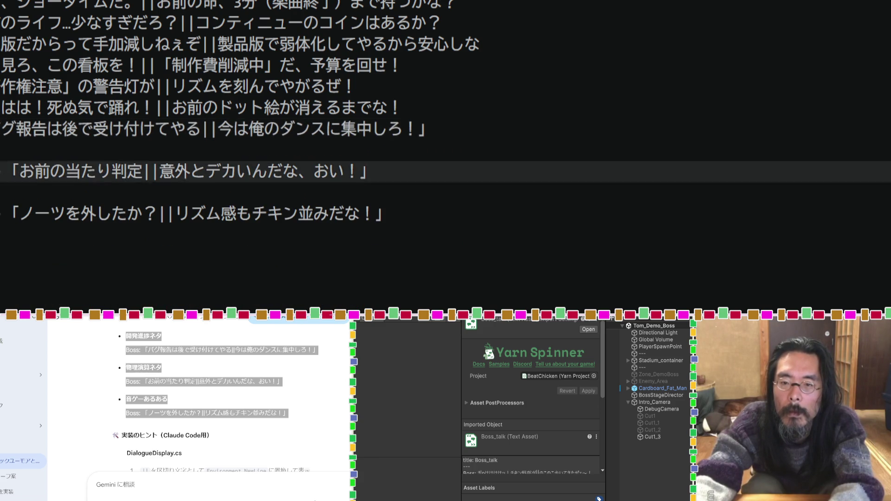
key(BackSpace)
key(BackSpace)
key(BackSpace)
key(Down)
key(Down)
key(BackSpace)
key(BackSpace)
key(BackSpace)
key(Up)
key(Up)
key(Up)
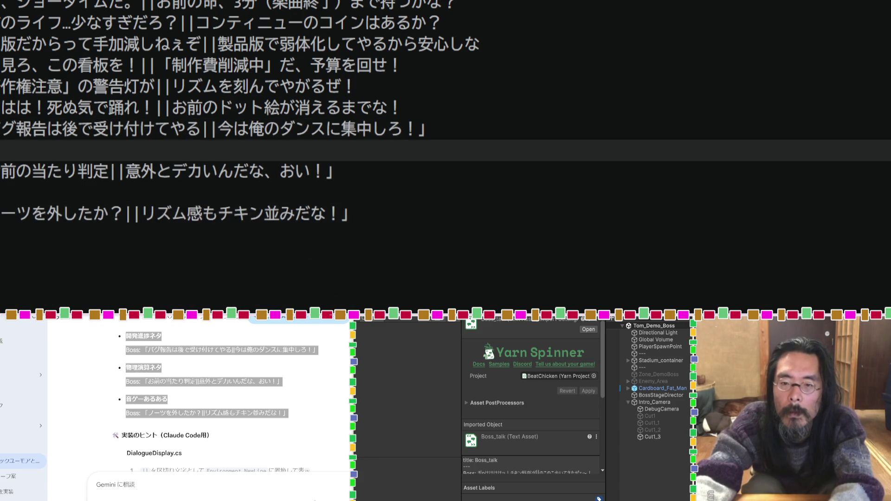
key(BackSpace)
key(BackSpace)
scroll(32, 269, up, 5)
scroll(32, 269, up, 5)
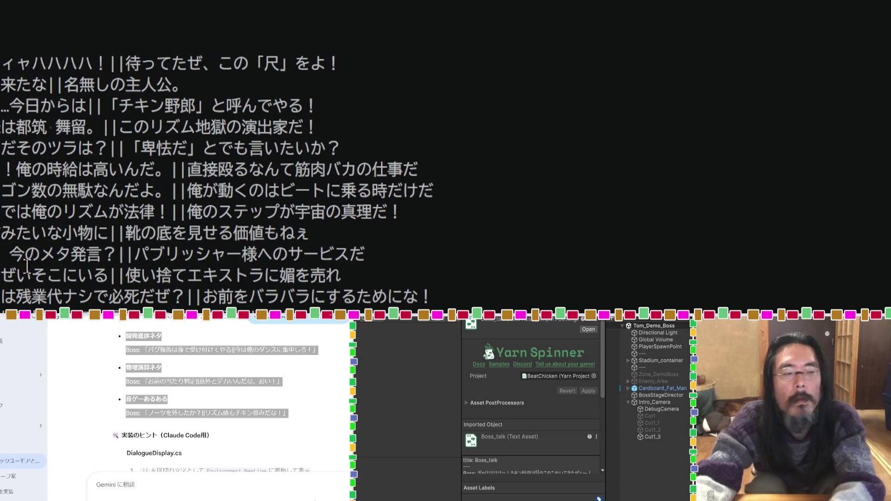
click(243, 482)
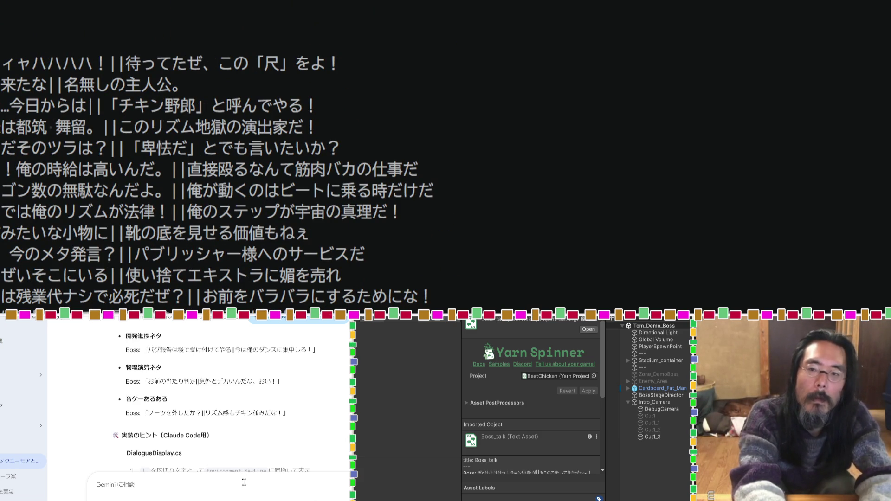
Step: Ask Gemini for a boss name that puns on 続き作りたい
text(まず)
text(mae)
key(space)
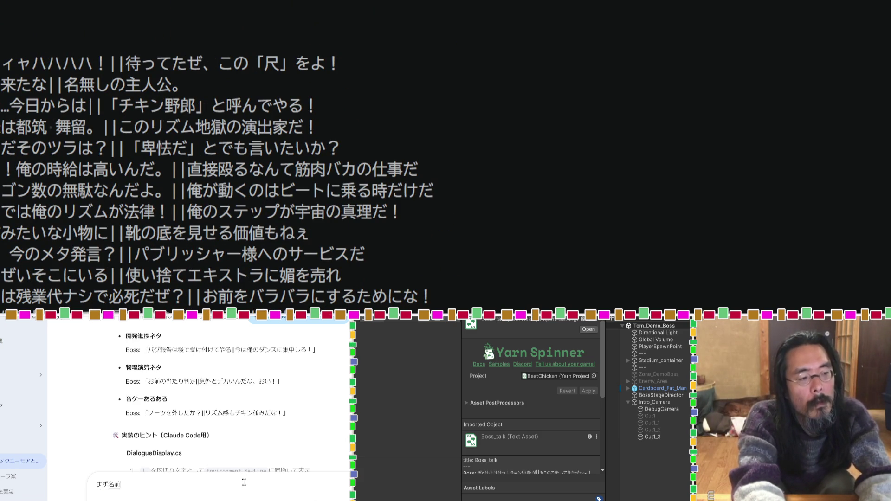
text(suga)
key(shift+Return)
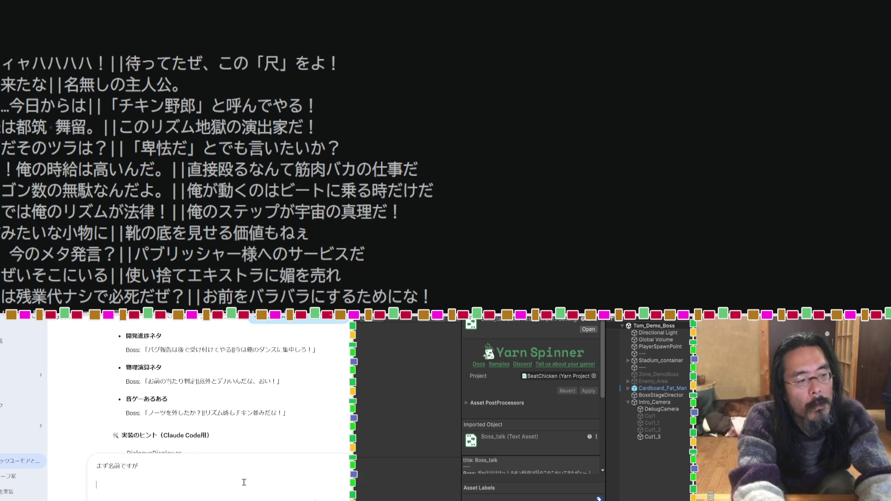
text(tsuduki)
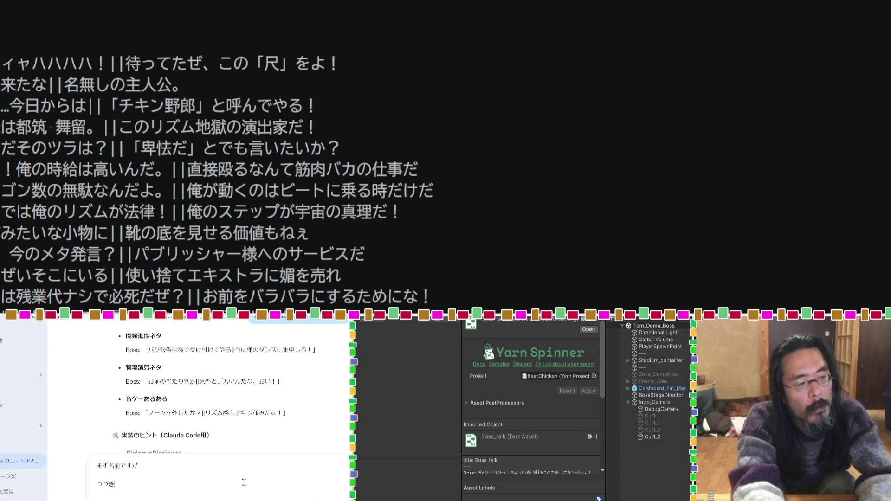
text(ki)
key(space)
key(space)
text(tsukuritai)
key(space)
text(zlkorewo)
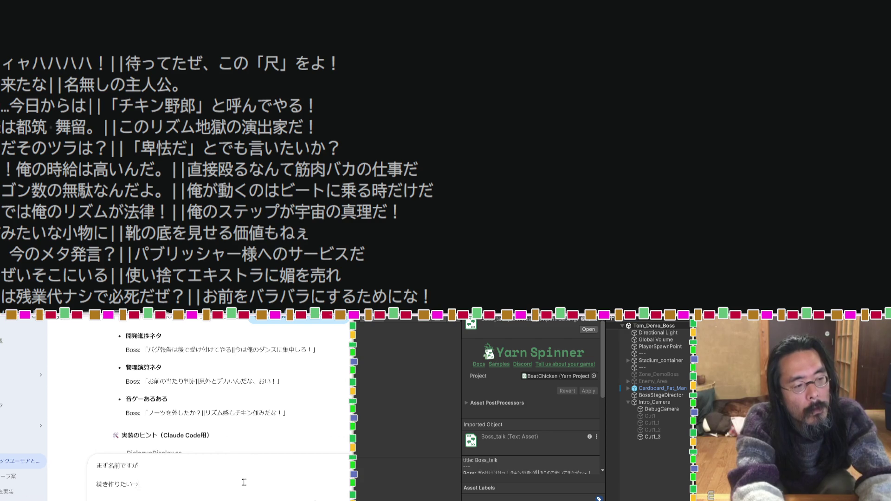
text(shi)
key(Return)
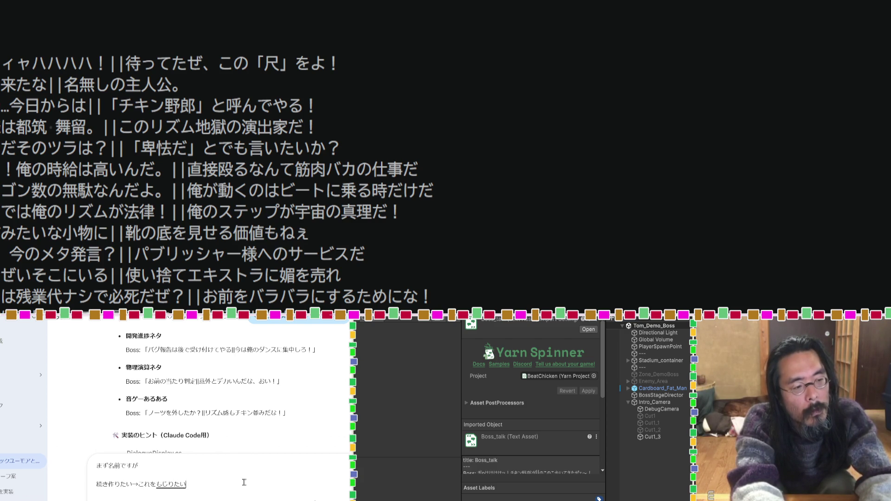
key(Return)
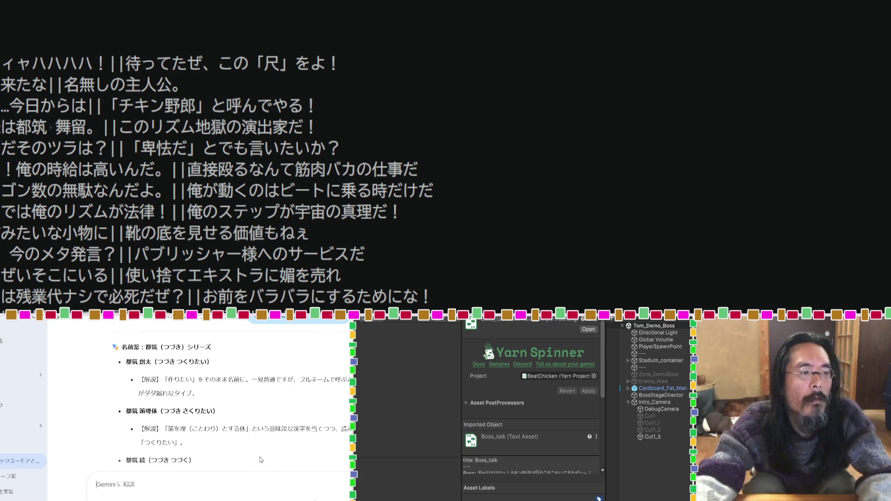
Step: Rename the boss from 都筑 舞留 to 都筑 創太, copied from Gemini's reply
drag(151, 363, 125, 362)
key(ctrl+c)
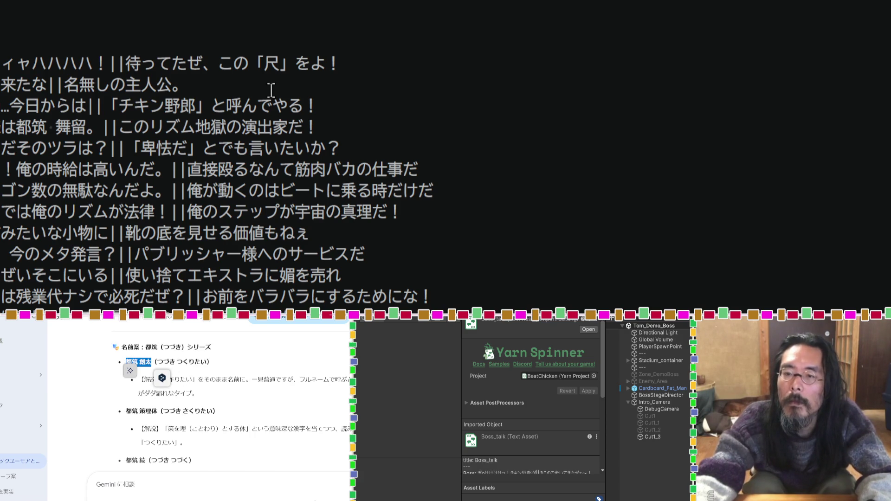
drag(87, 127, 30, 126)
key(ctrl+v)
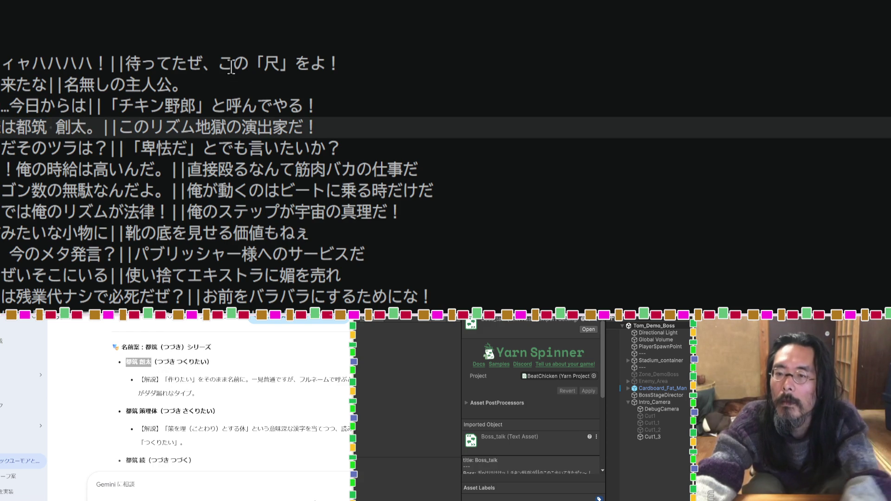
Step: Delete この「尺」をよ so the first line ends at 待ってたぜ！
click(203, 64)
drag(204, 64, 326, 63)
key(BackSpace)
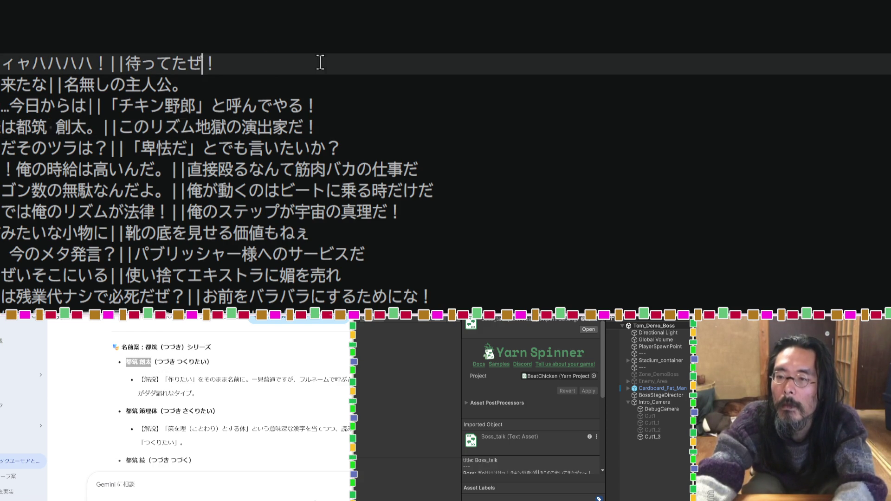
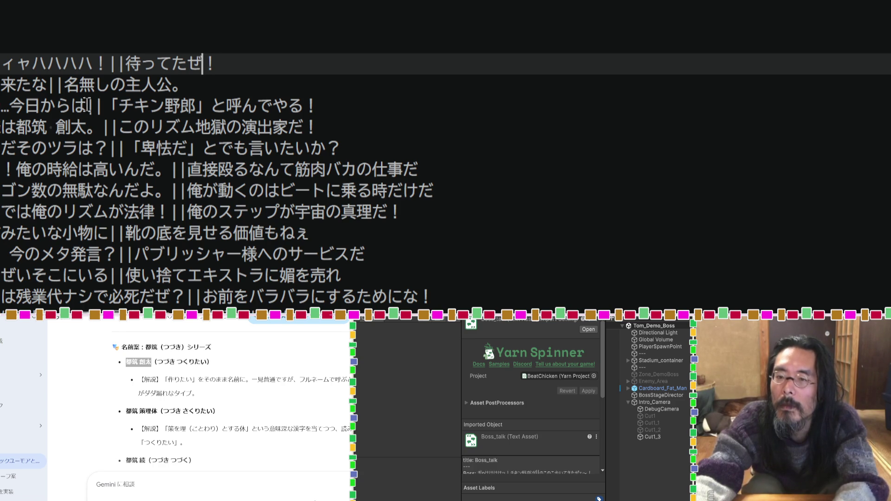
Step: Duplicate the opening line 'ィャハハハハ！||待ってたぜ！' as line 3 and copy its laugh
triple_click(223, 64)
key(ctrl+c)
click(205, 85)
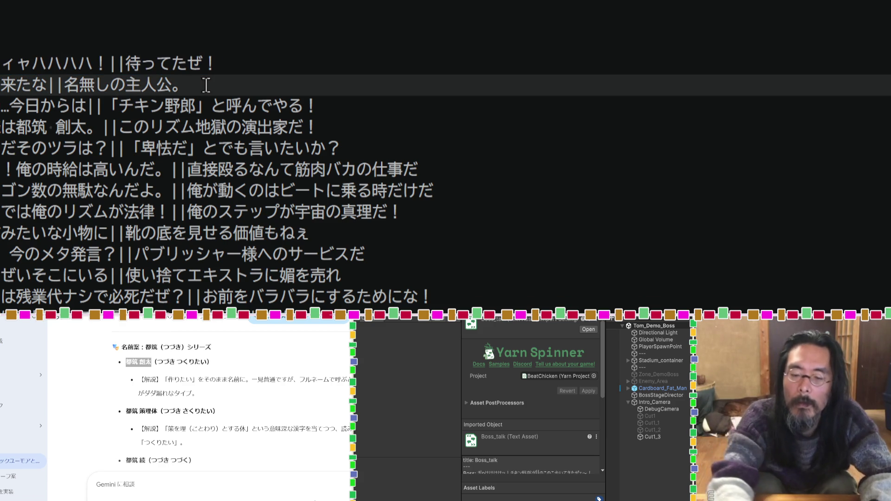
key(Return)
key(ctrl+v)
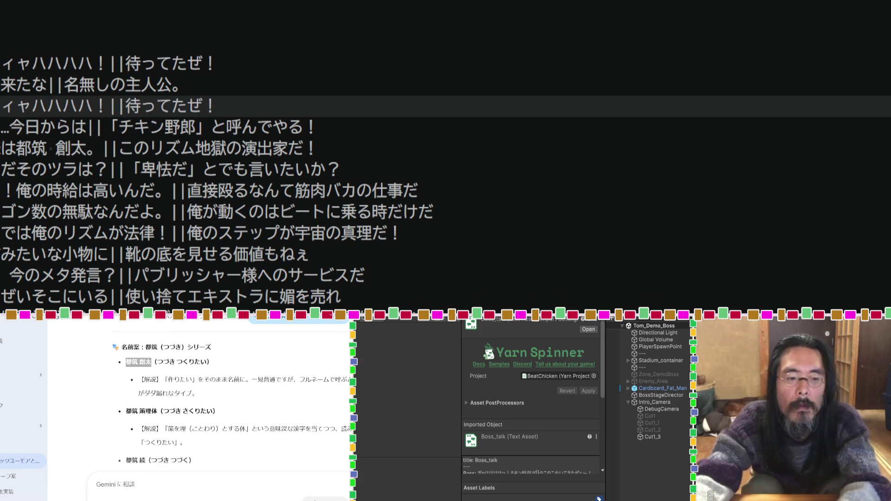
double_click(106, 64)
key(ctrl+c)
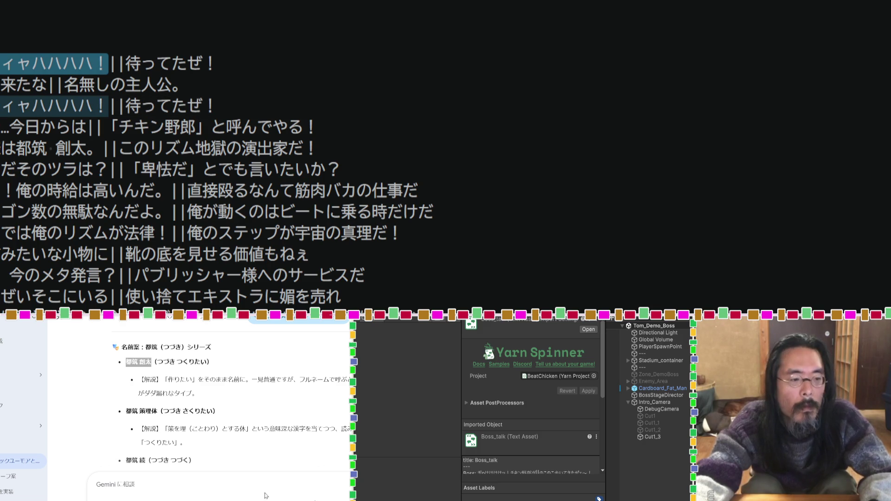
Step: Ask Gemini for boss laugh patterns, pasting the laugh with 'わらいかたのぱたーんください'
click(273, 483)
key(ctrl+v)
key(shift+Return)
text(わらい)
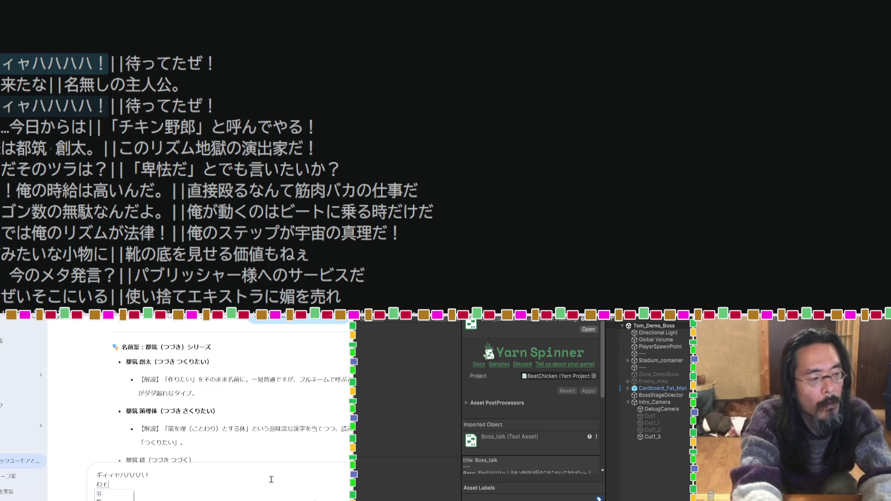
text(かたのぱた)
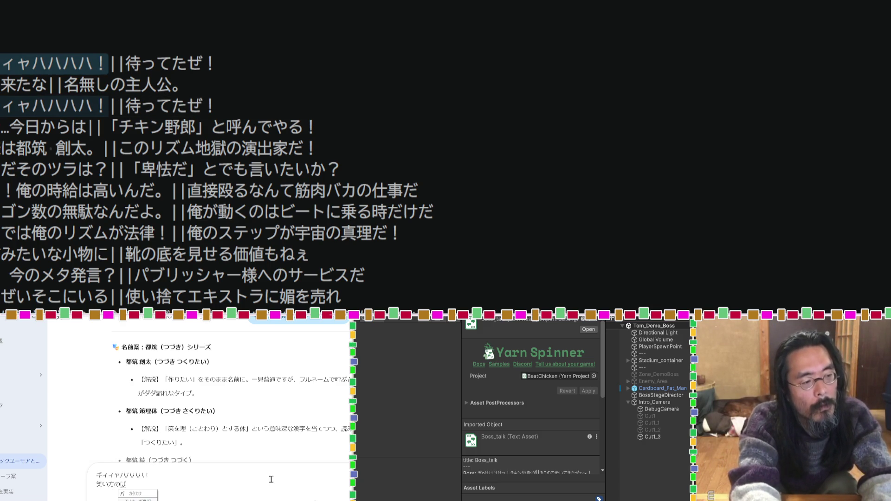
text(ーんください)
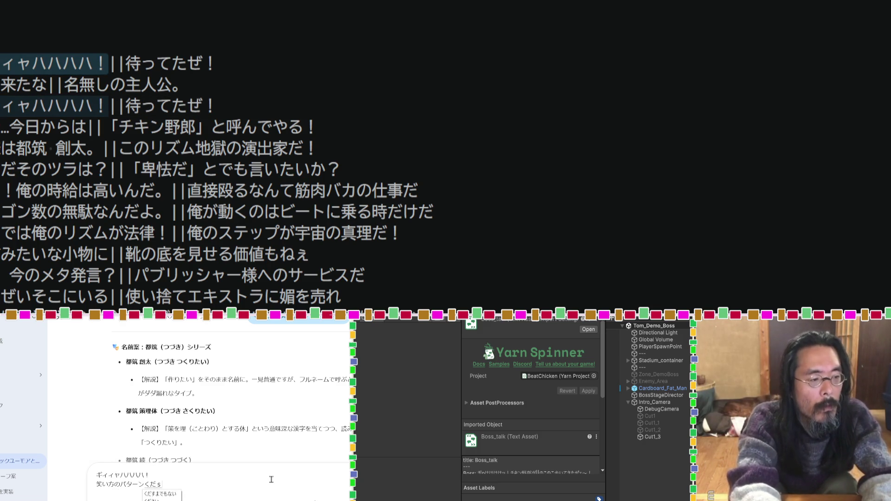
key(Return)
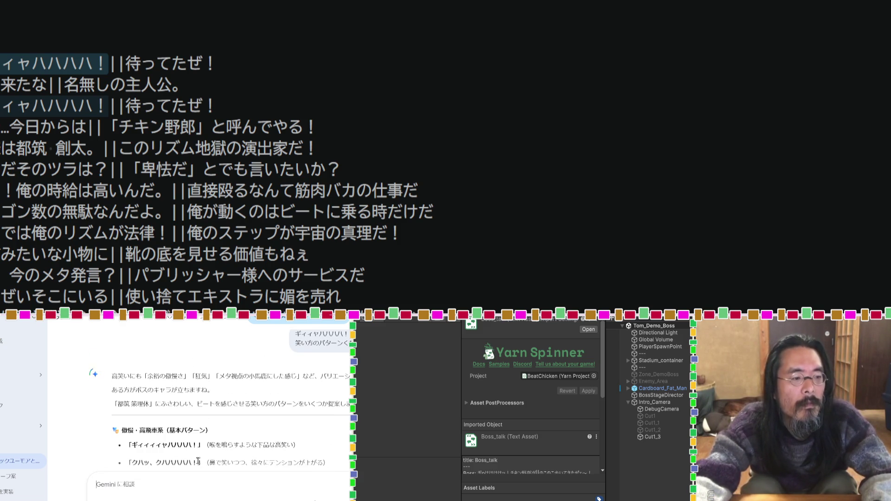
Step: Select the suggested laugh 「クハッ、クハハハハ！」 in Gemini's reply
drag(126, 462, 194, 463)
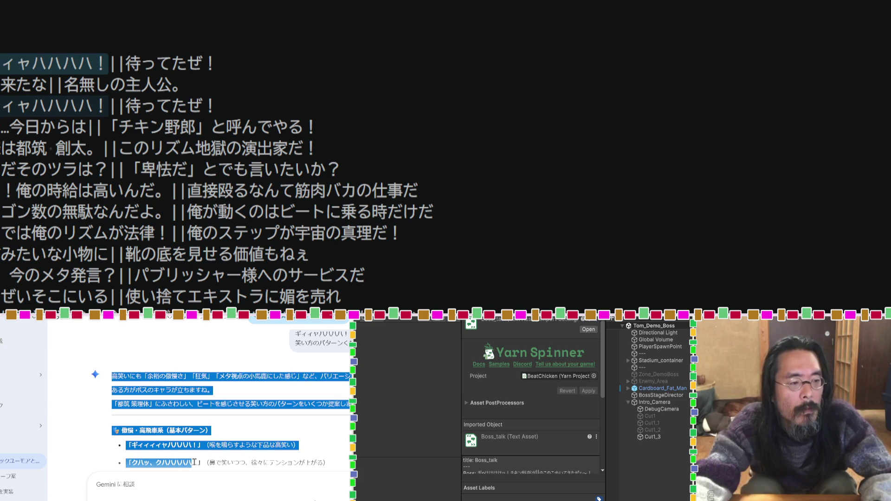
click(208, 429)
scroll(208, 429, down, 2)
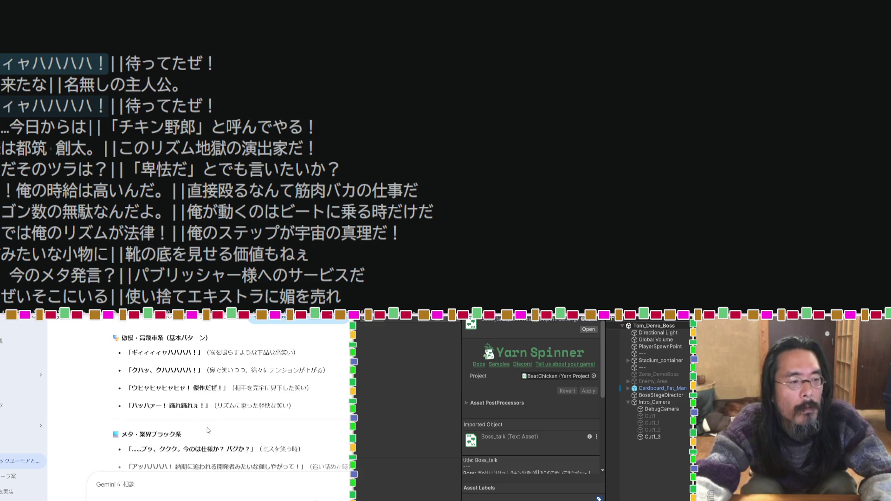
drag(199, 376, 132, 371)
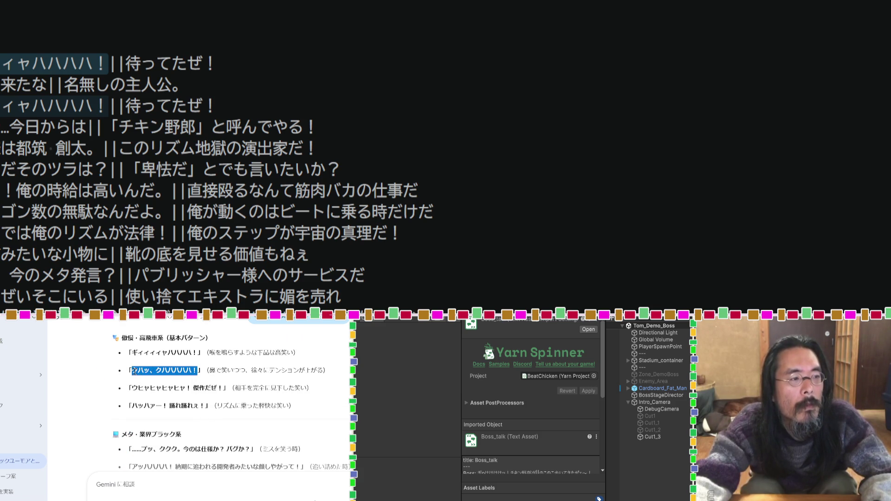
Step: Make line 3 just the new laugh クハッ、クハハハハ！, deleting ||待ってたぜ！
double_click(105, 102)
key(ctrl+v)
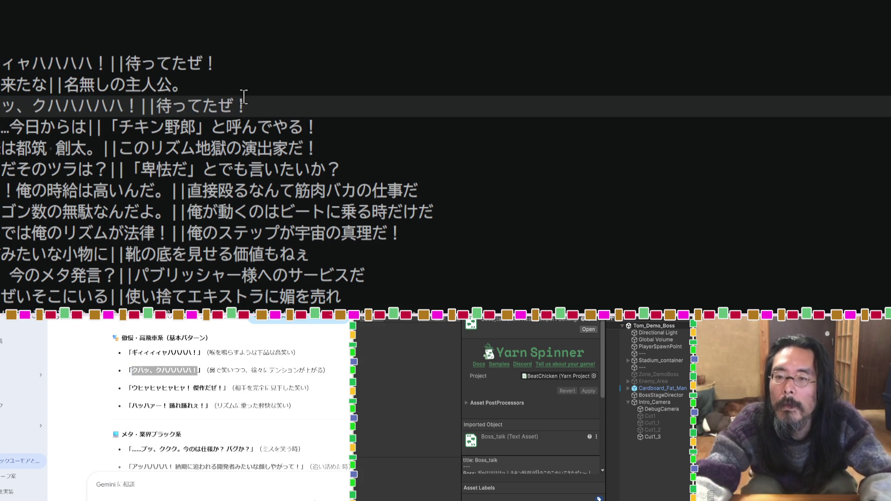
drag(139, 106, 322, 105)
key(BackSpace)
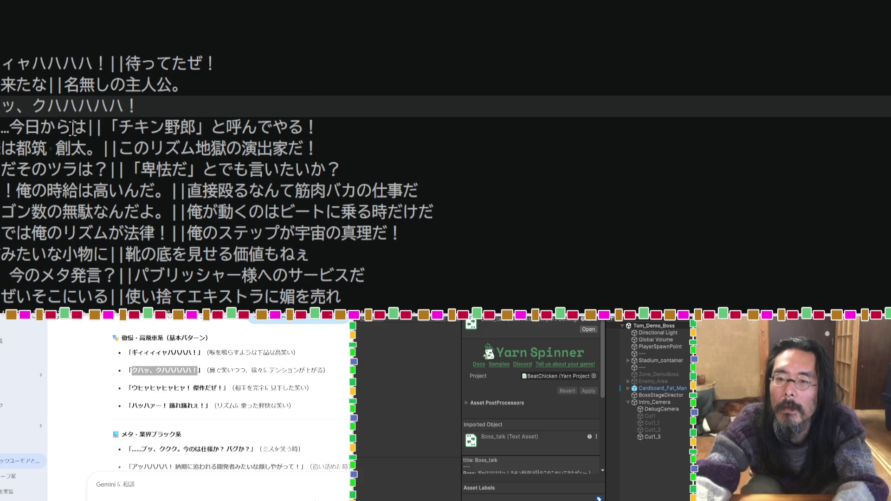
Step: Replace 今日からは with お前は on line 4
drag(82, 126, 15, 125)
text(お前は)
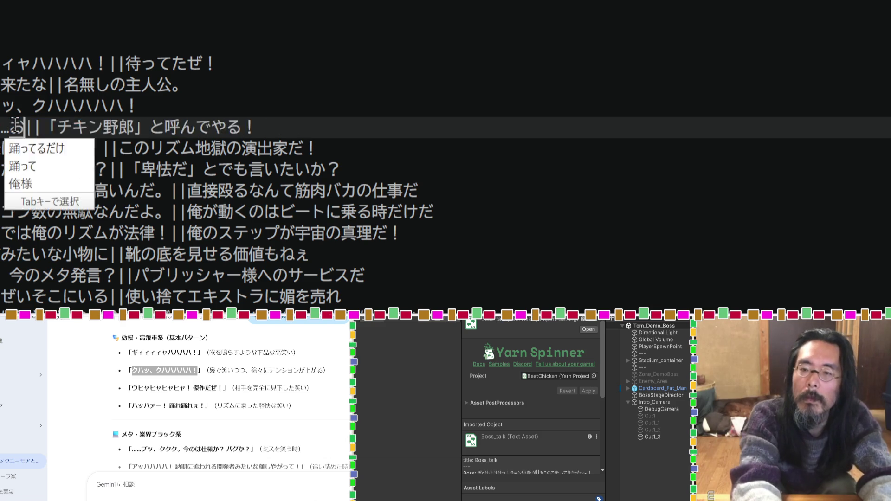
key(Return)
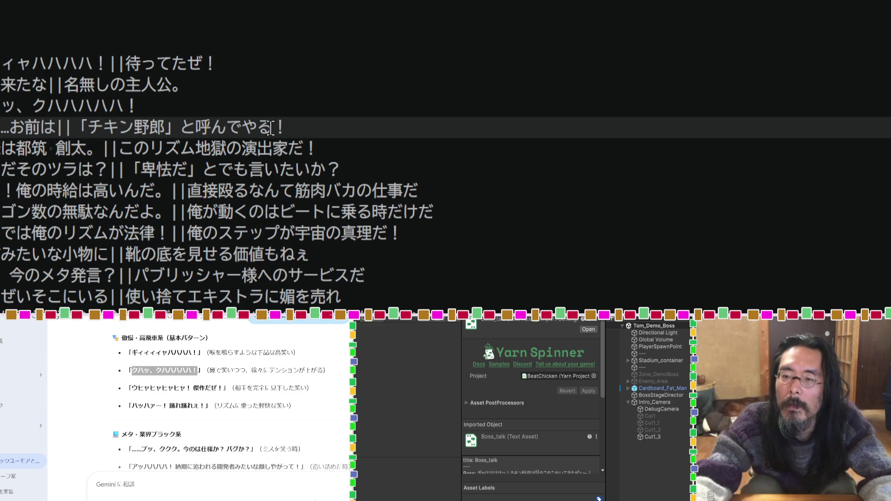
drag(272, 128, 204, 126)
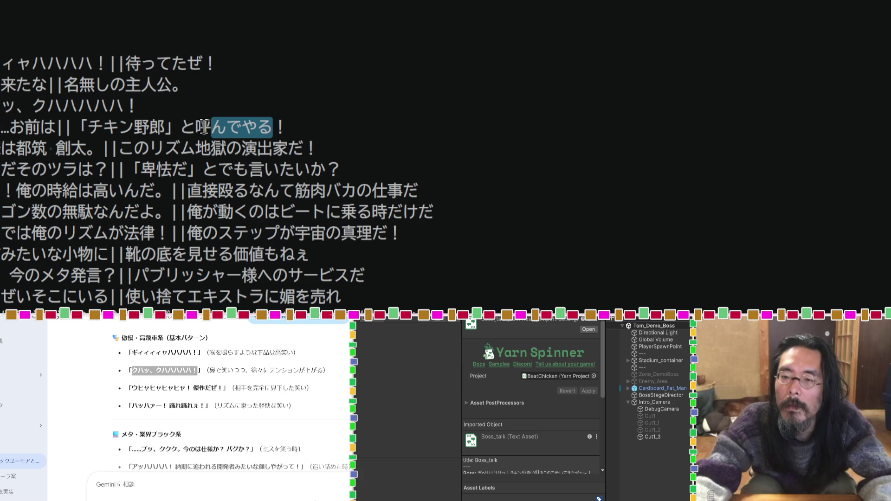
click(162, 149)
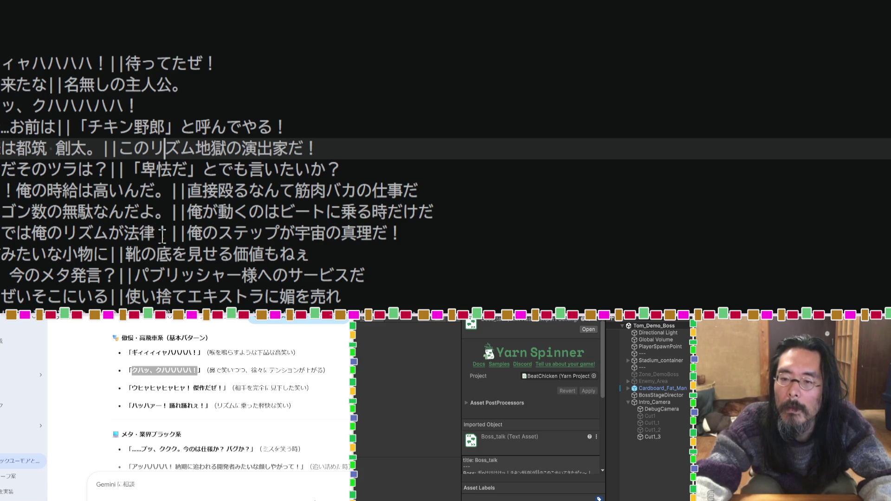
Step: Change 法律 to 正義 on the rhythm line and select the old wage-line text
drag(155, 233, 124, 233)
text(正義)
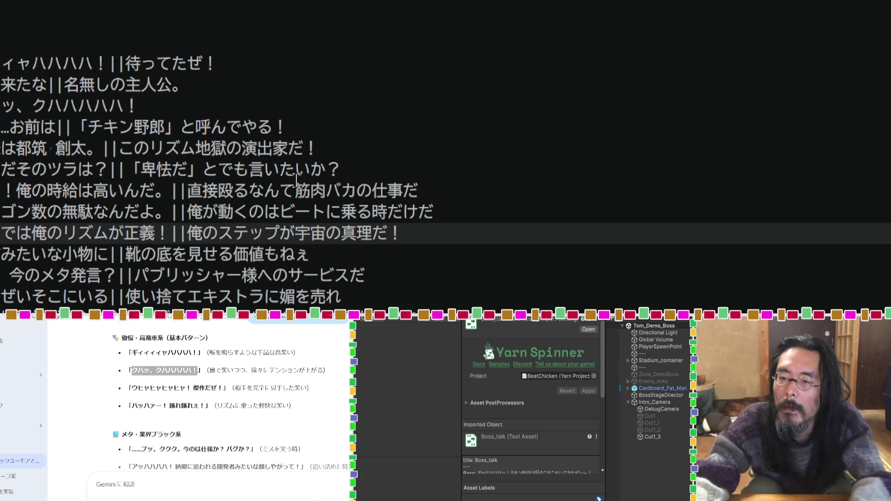
drag(458, 187, 194, 187)
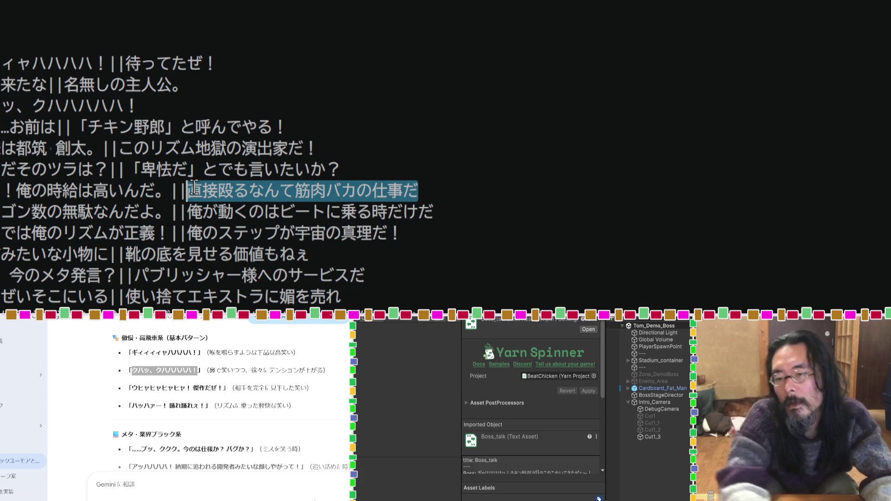
key(Left)
key(Left)
key(Left)
key(Left)
key(Left)
key(Right)
key(Right)
key(Right)
key(Right)
key(Right)
key(Right)
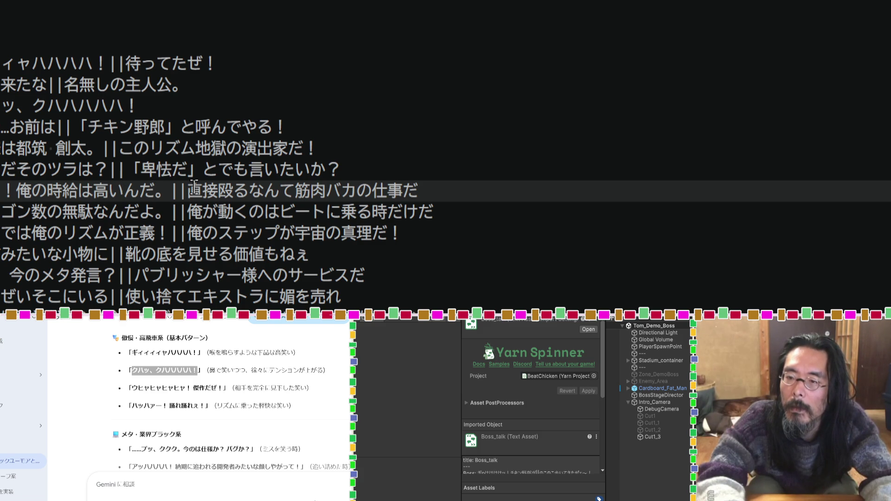
key(shift+Left)
key(shift+Left)
key(shift+Left)
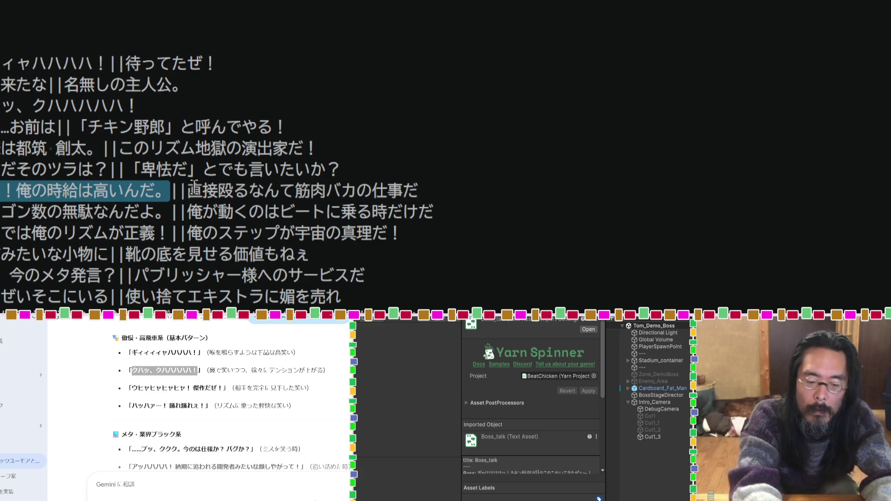
Step: Rewrite the wage line as 俺の時給は800円だ！||雇われなんだよ
text(ore)
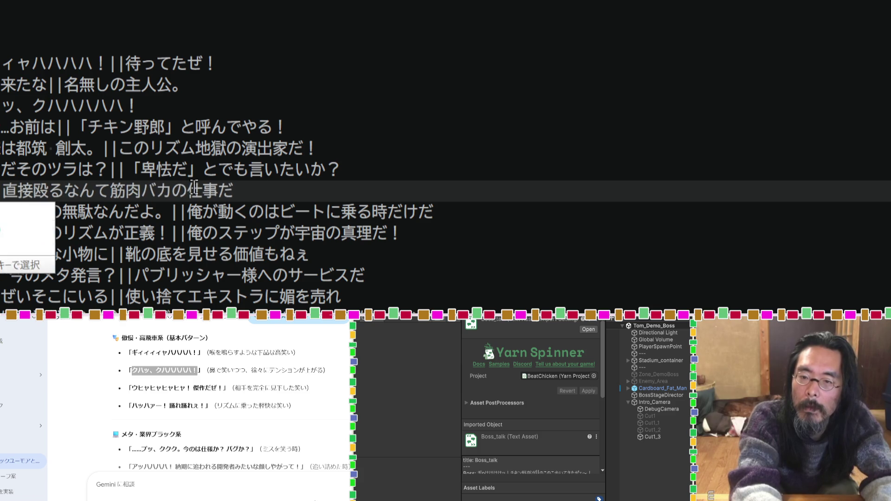
text(||)
key(Return)
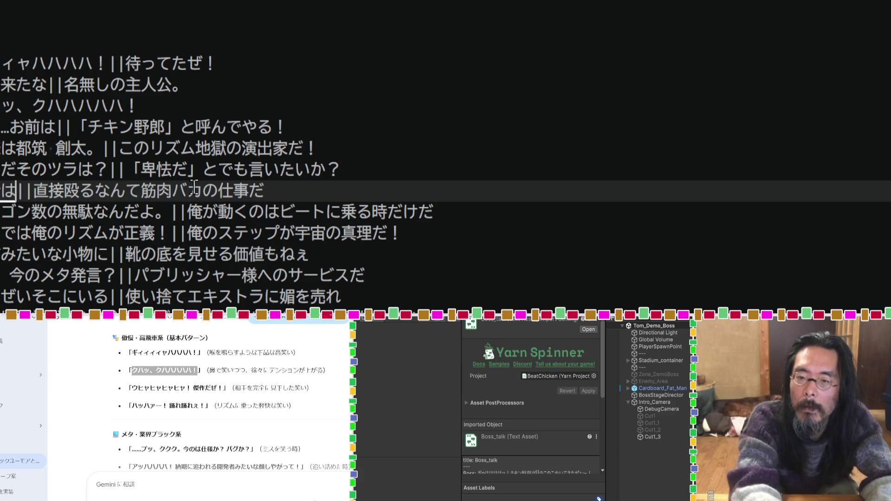
text(800)
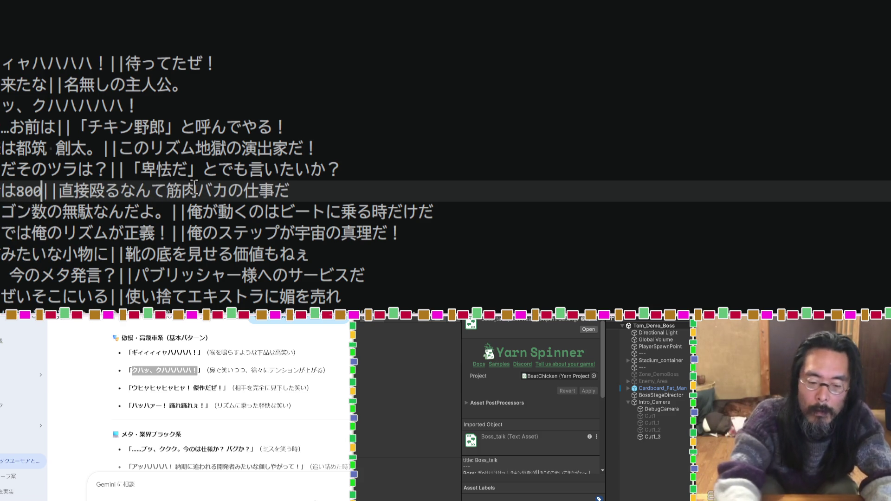
text(円だ)
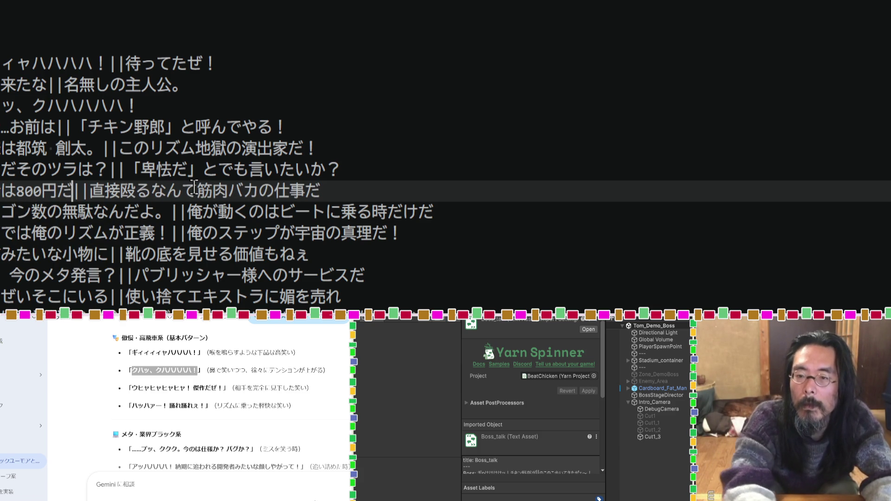
text(!)
key(Return)
key(shift+Right)
key(shift+Right)
key(shift+Right)
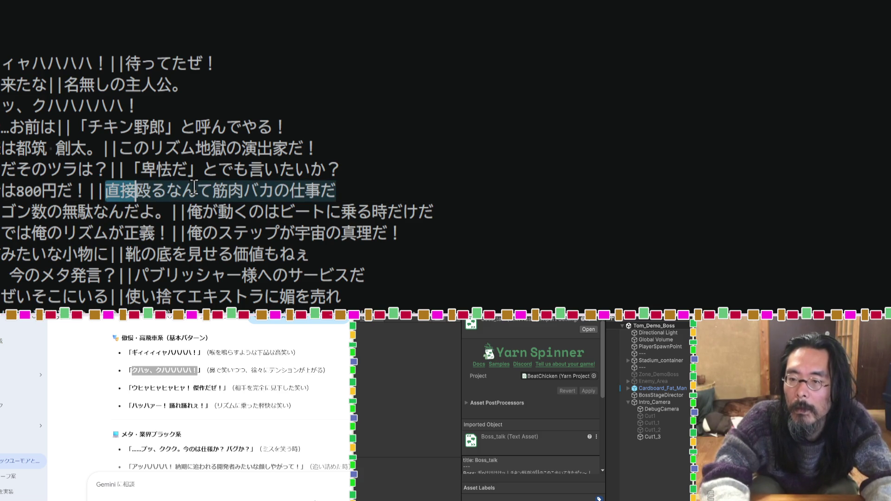
text(やとわれ)
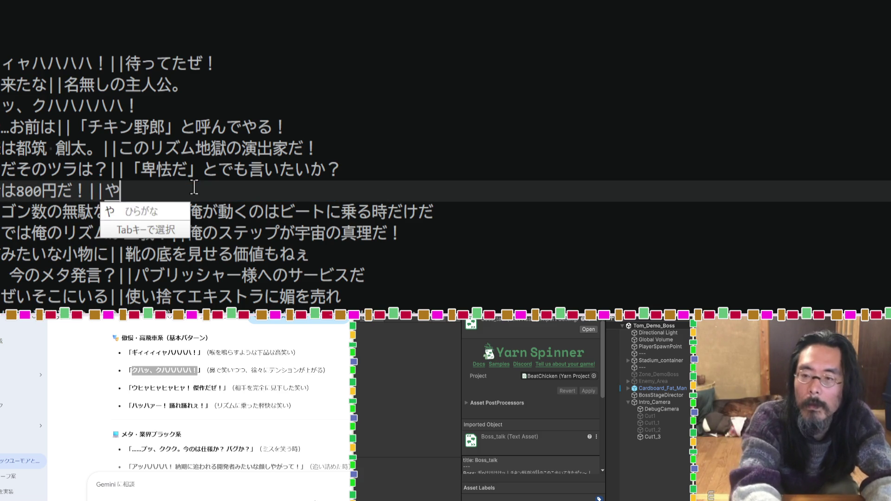
key(Tab)
text(なんだよ)
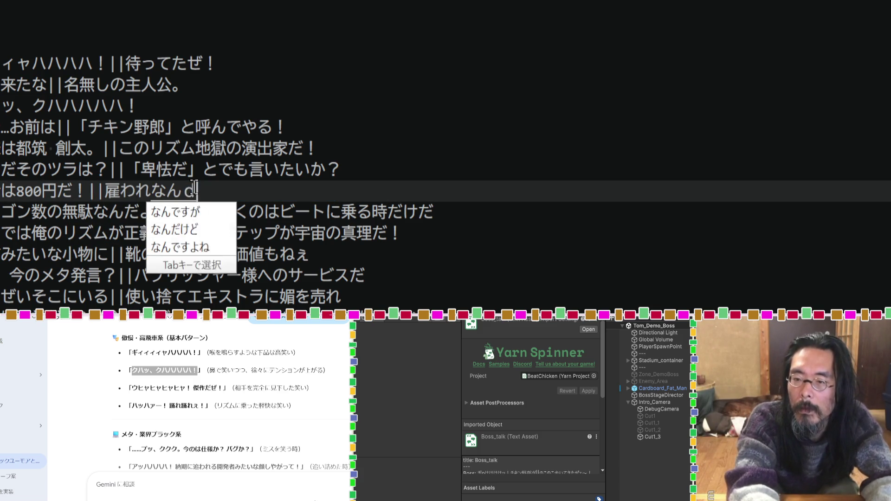
key(Return)
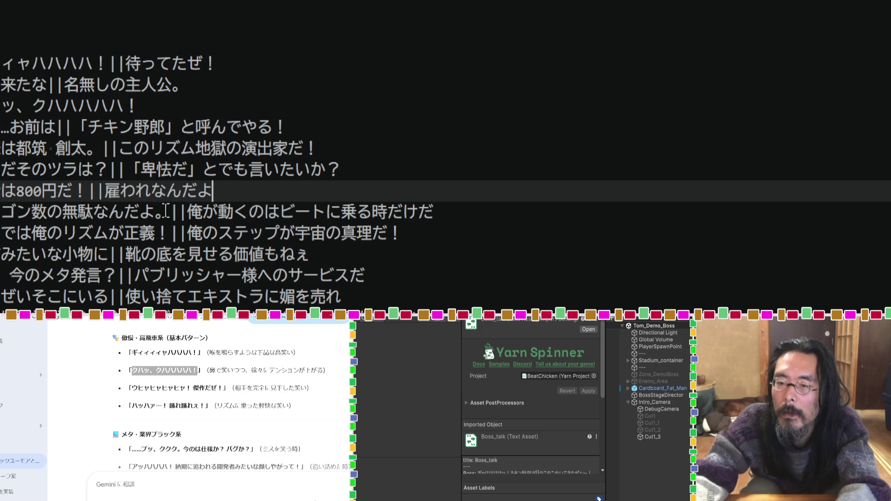
double_click(166, 212)
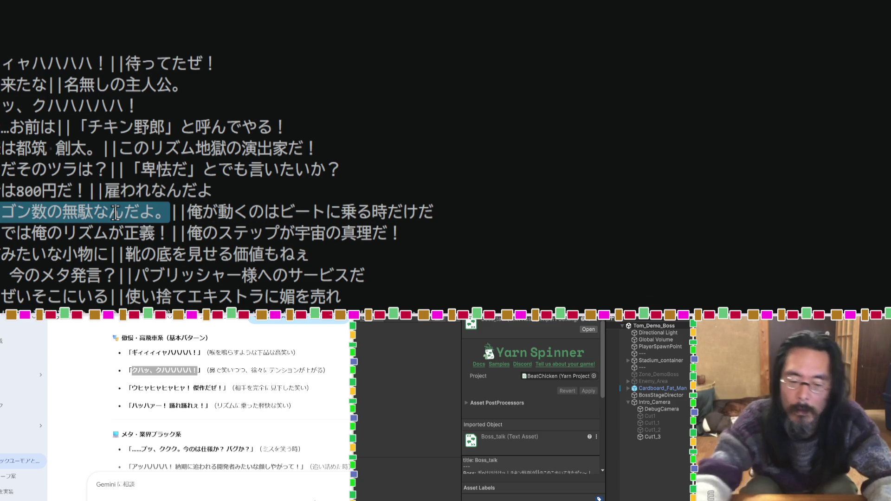
Step: Start the new joke with スチャなんて, trying a '128あれば' wording before erasing it
text(スチャな)
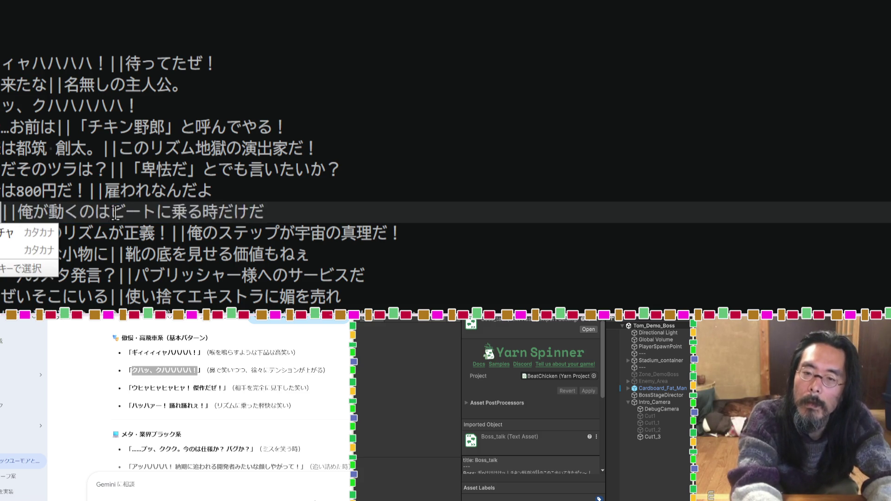
text(んてあらく)
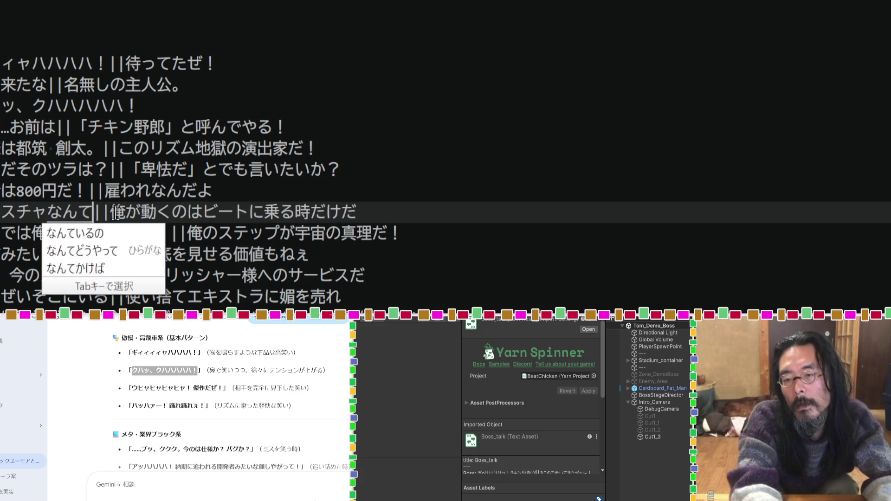
key(BackSpace)
key(BackSpace)
key(BackSpace)
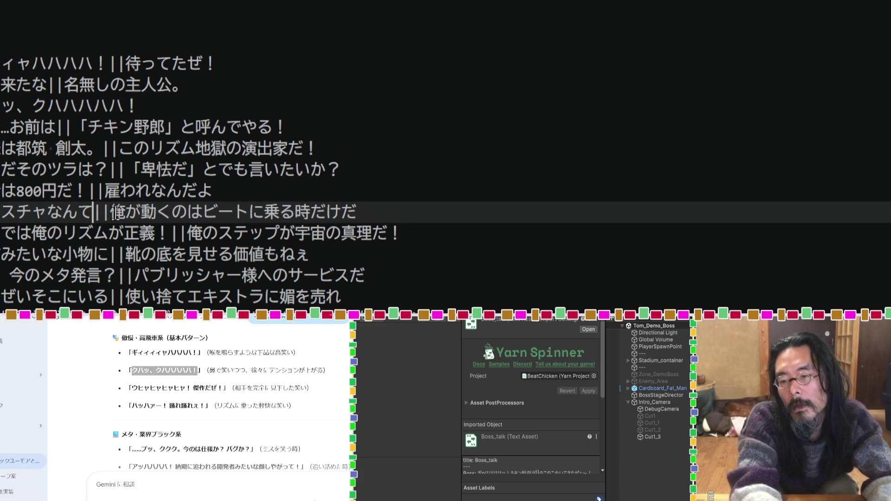
key(Zenkaku_Hankaku)
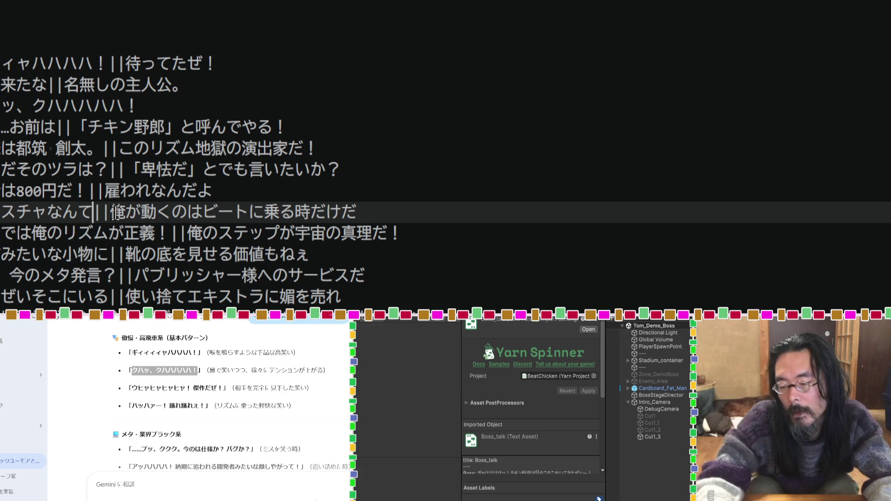
text(128)
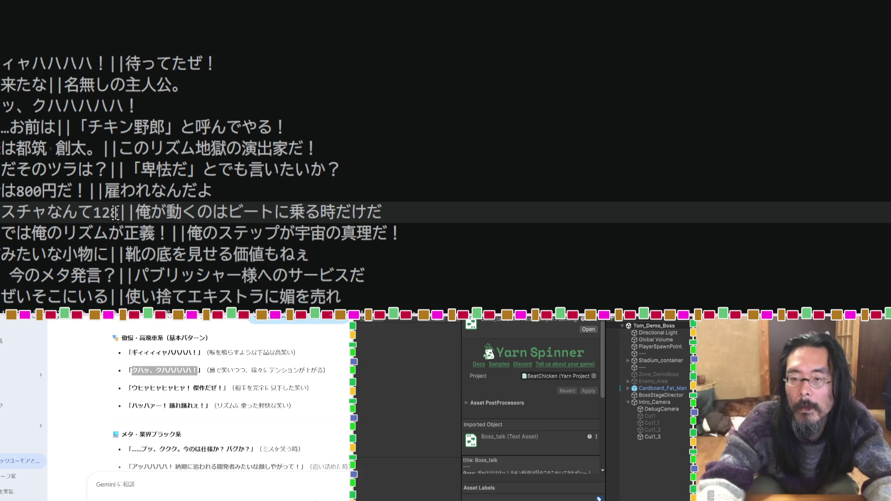
key(Zenkaku_Hankaku)
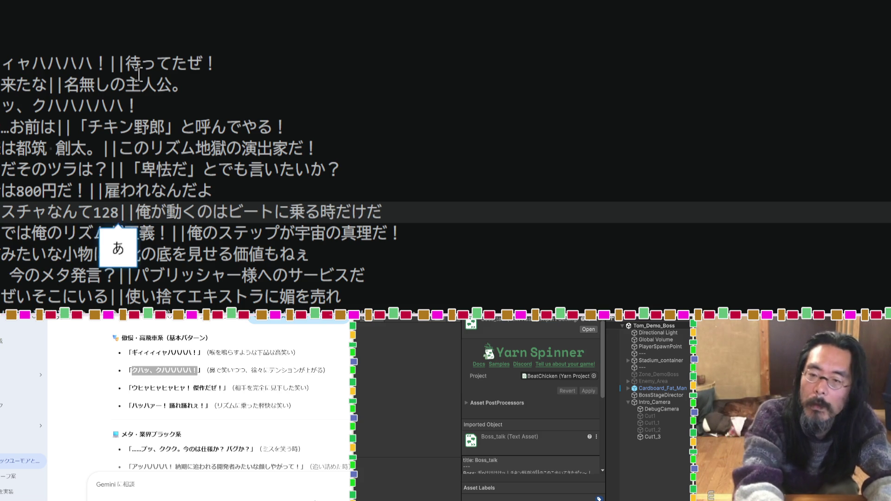
text(あれば)
key(Return)
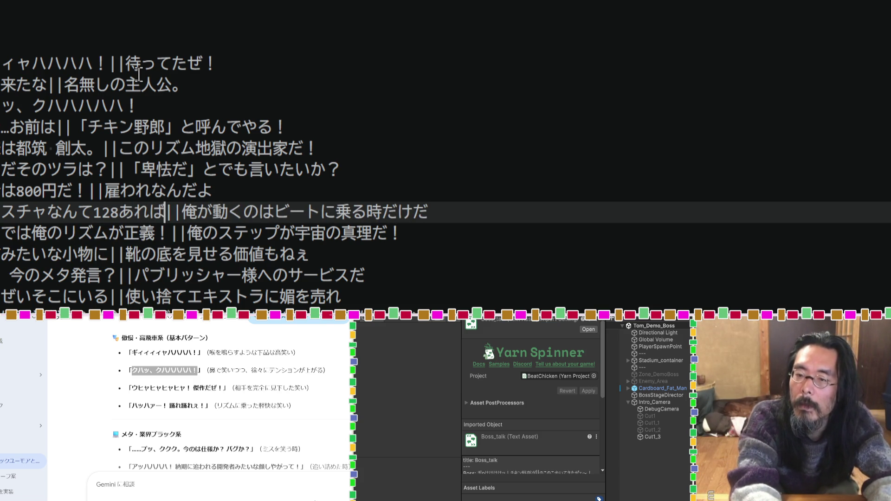
key(BackSpace)
key(BackSpace)
key(BackSpace)
Step: Finish the joke as '、いちにっぱあればいいだろ！' with いちにっぱ in hiragana
text(、)
text(いちにっぱ)
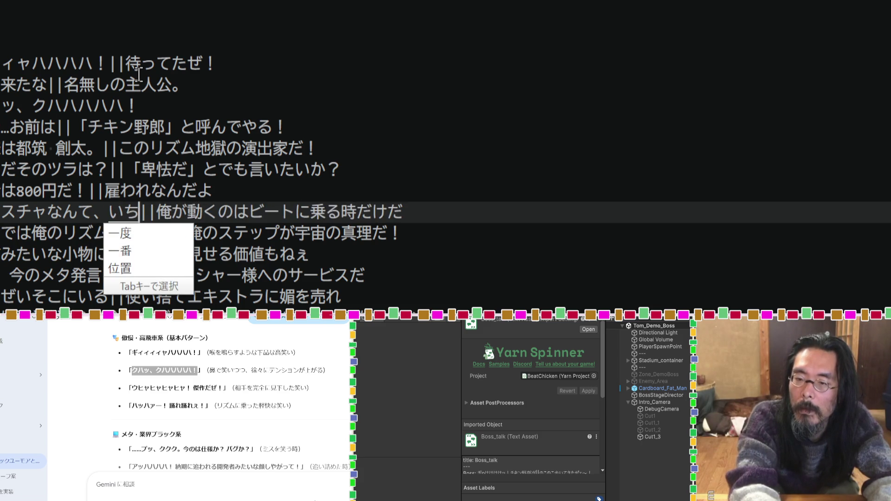
key(space)
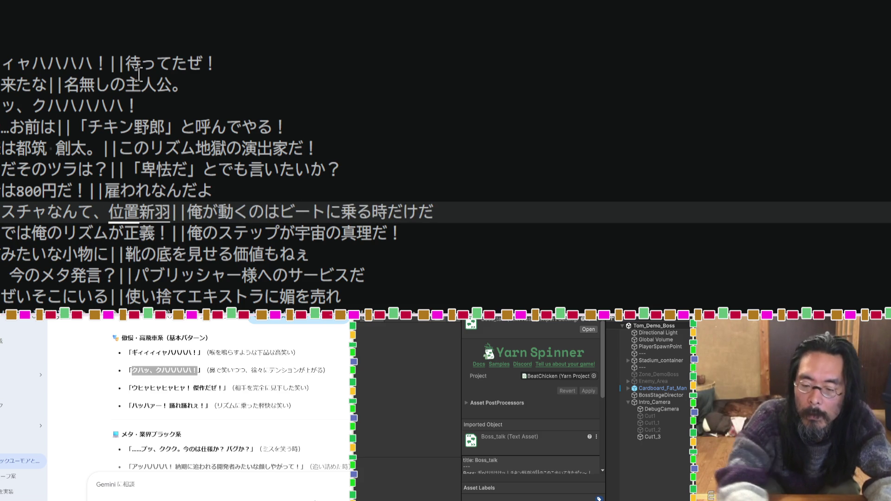
key(space)
key(space)
key(space)
key(space)
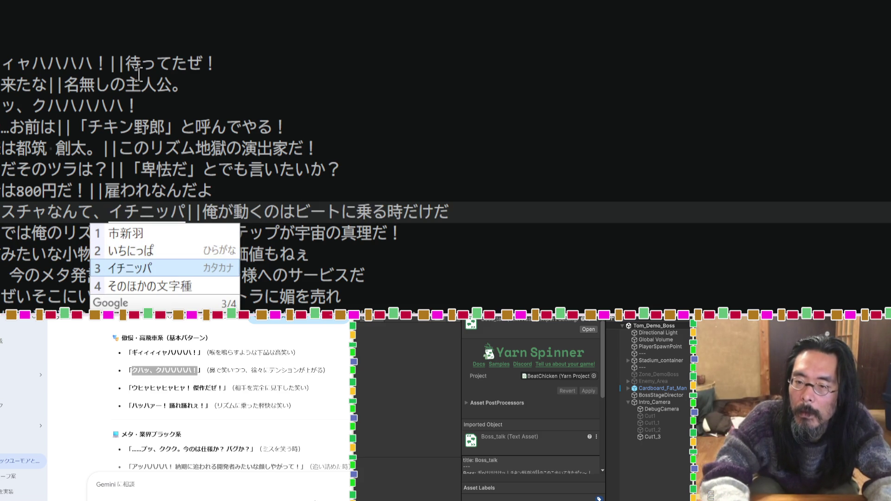
key(Up)
key(Return)
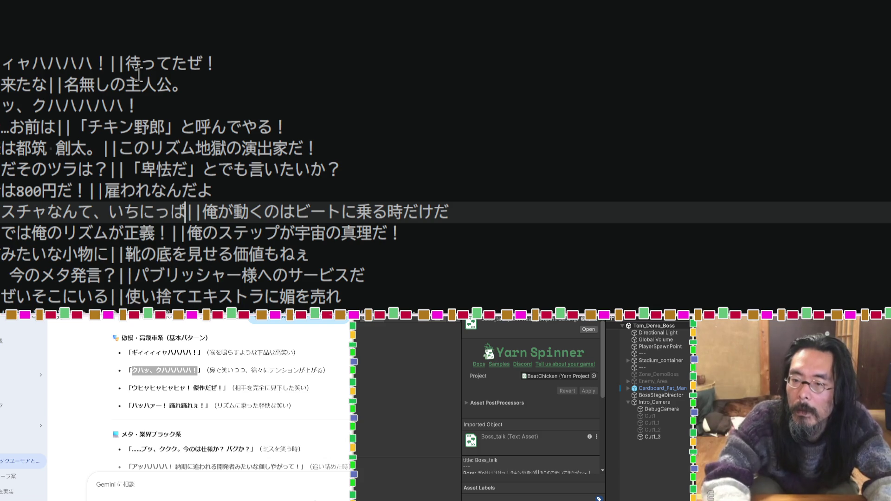
text(arebae)
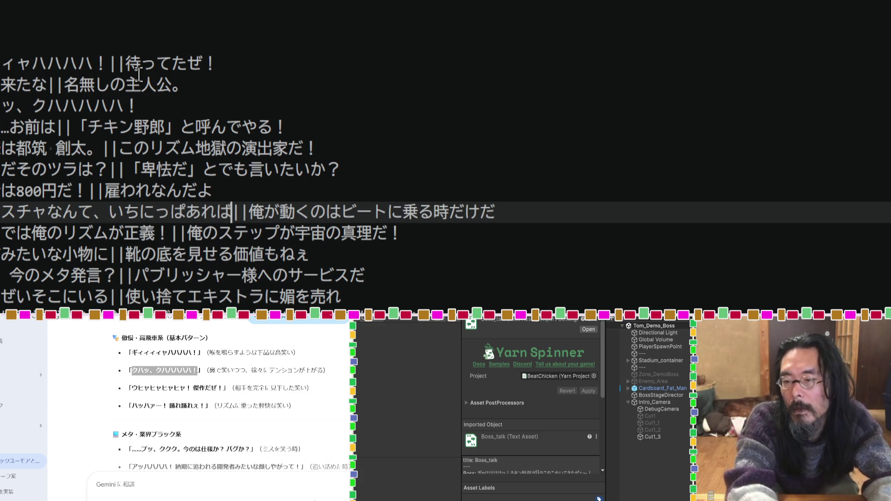
key(BackSpace)
text(iidaro)
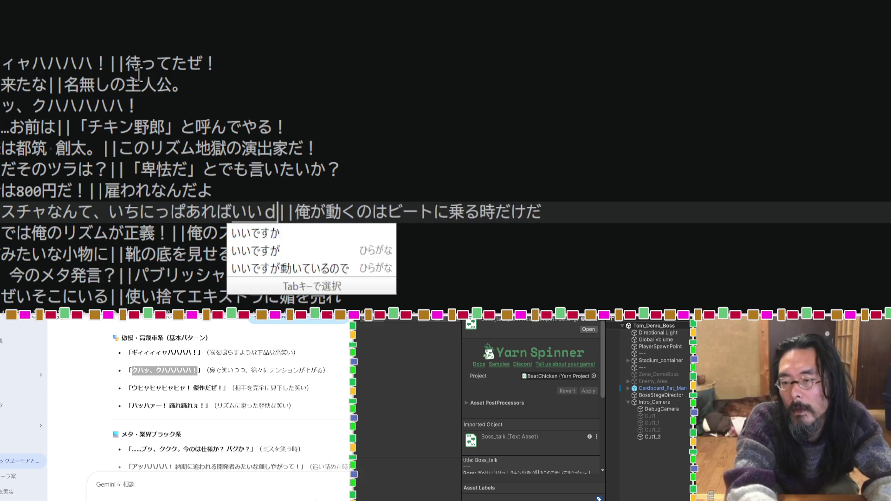
key(Return)
text(!)
key(Return)
Step: Delete the line's second half after || and put the next Boss line on its own line
key(Right)
key(shift+Right)
key(shift+Right)
key(shift+Right)
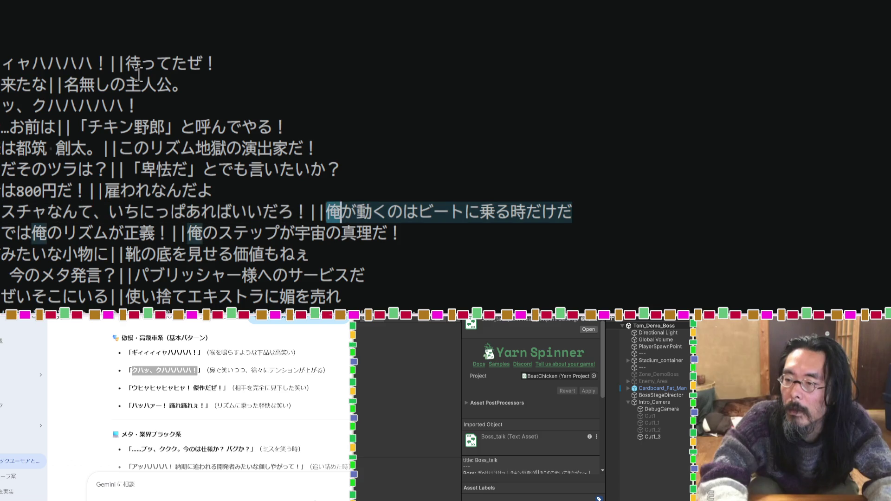
key(shift+Right)
key(shift+Right)
key(shift+Right)
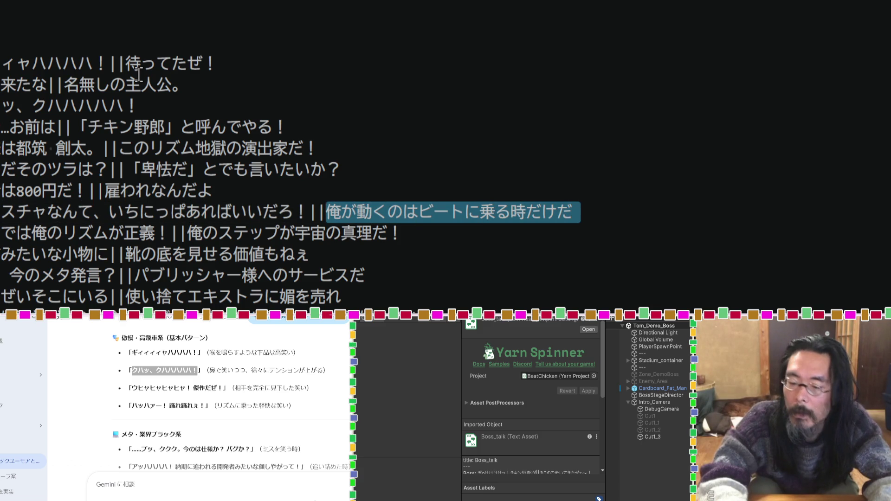
key(Delete)
key(Return)
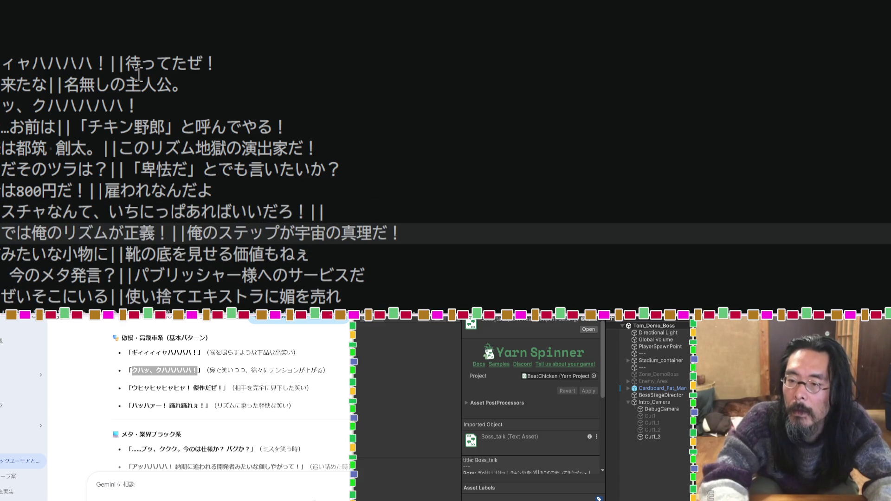
Step: Wrap いちにっぱ in full-width ” quotes
click(188, 210)
key(Zenkaku_Hankaku)
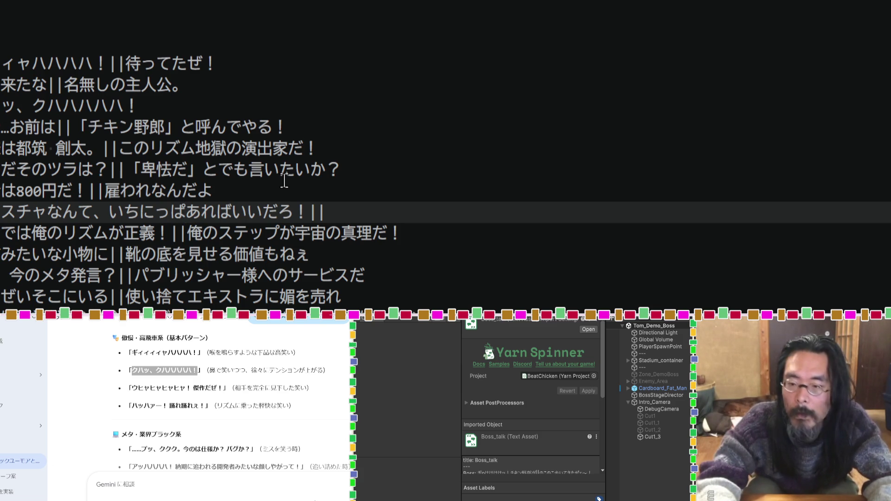
text(”)
key(Return)
key(Left)
key(Left)
key(Left)
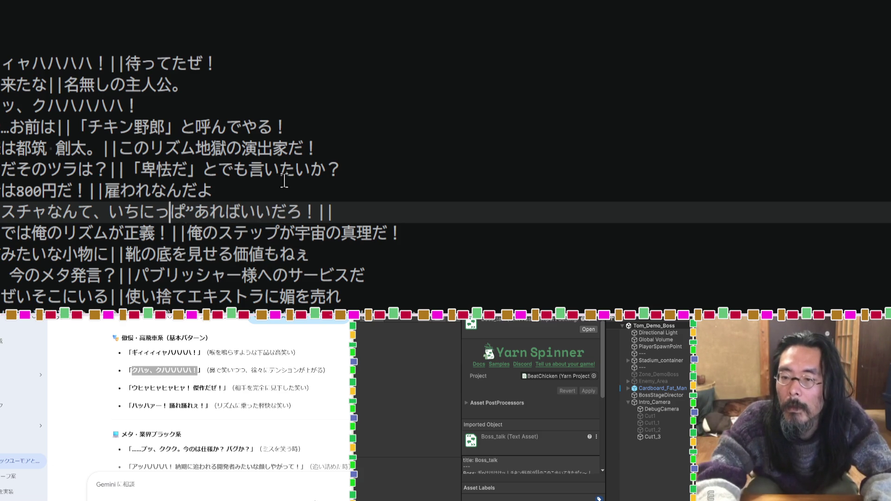
key(Left)
text(")
key(space)
key(space)
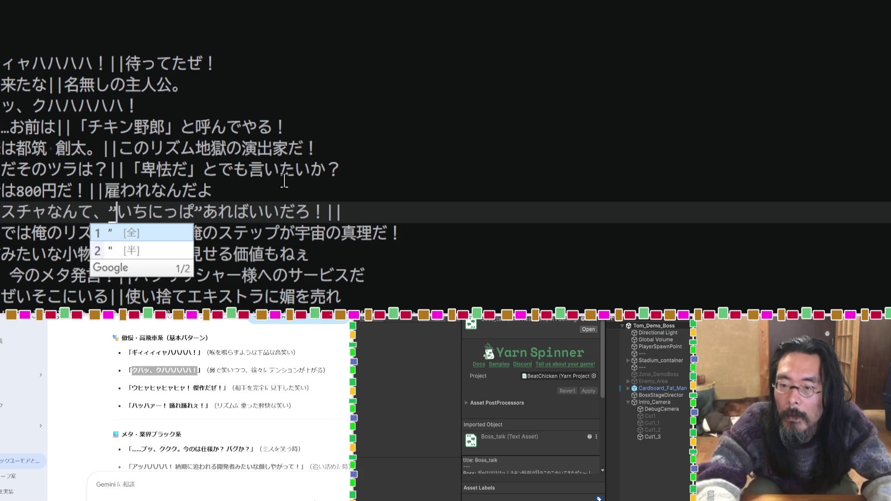
key(space)
key(Return)
key(Right)
key(Right)
key(Right)
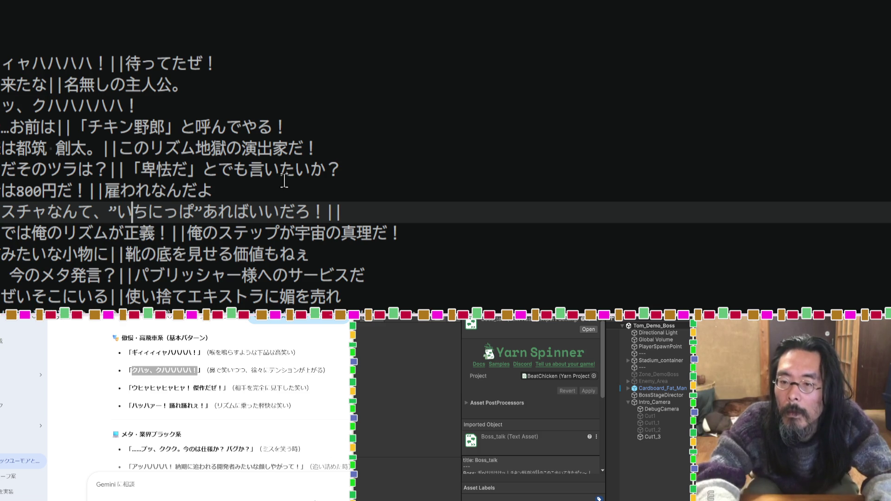
key(Right)
key(Right)
key(BackSpace)
text(")
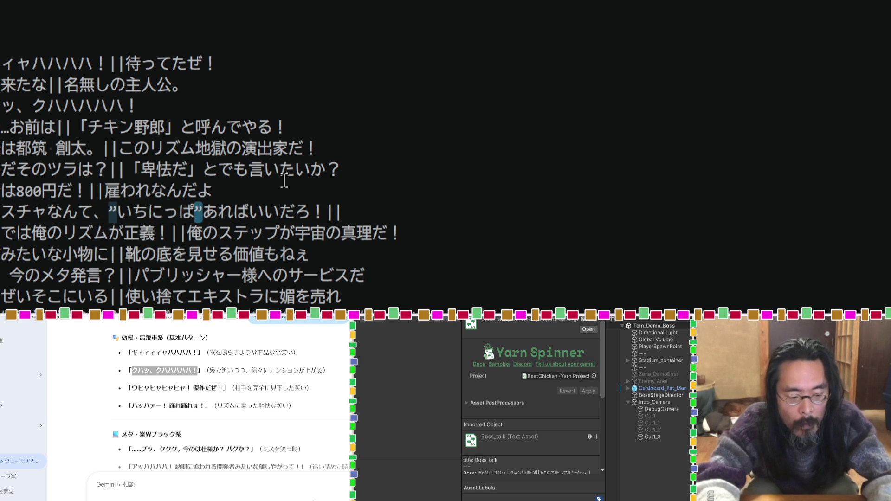
key(space)
key(space)
key(space)
key(space)
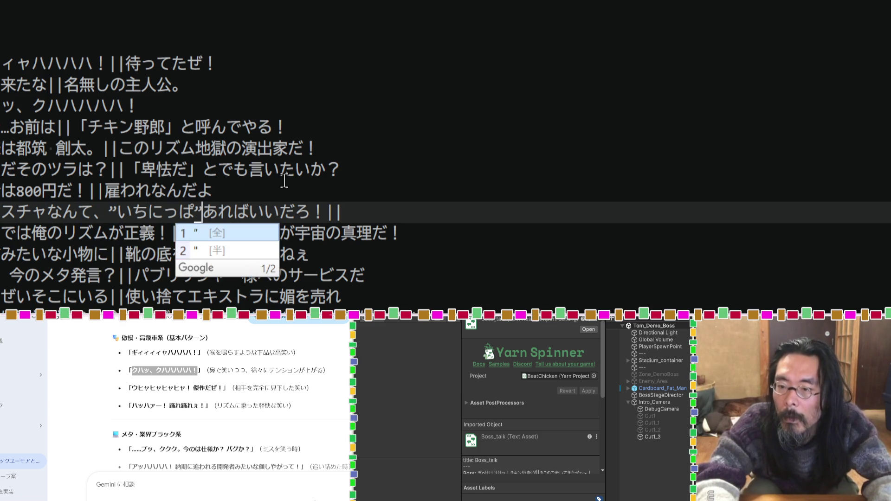
key(Return)
Step: Remove the trailing || so the line ends あればいいだろ！, then review the following lines
key(Right)
key(Right)
key(Right)
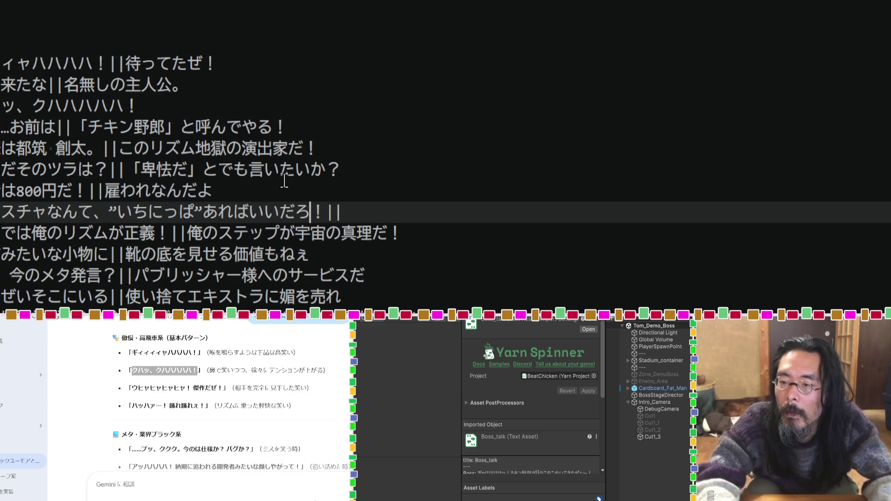
key(BackSpace)
key(BackSpace)
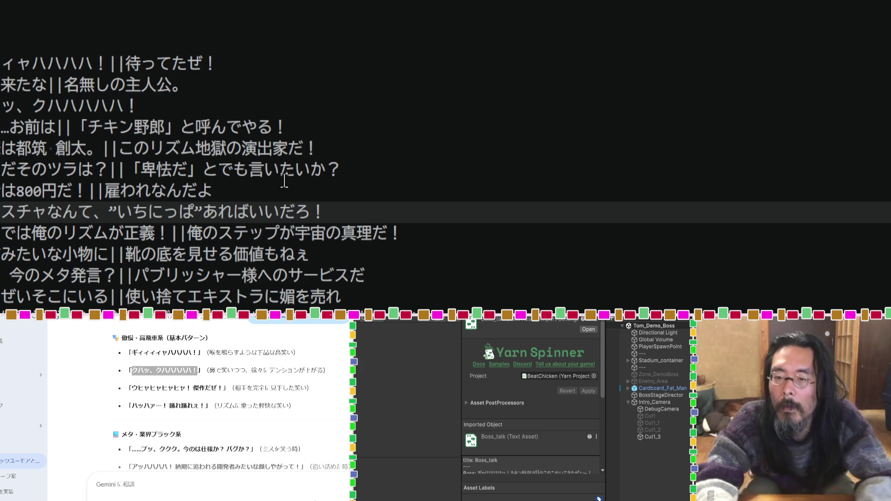
key(Down)
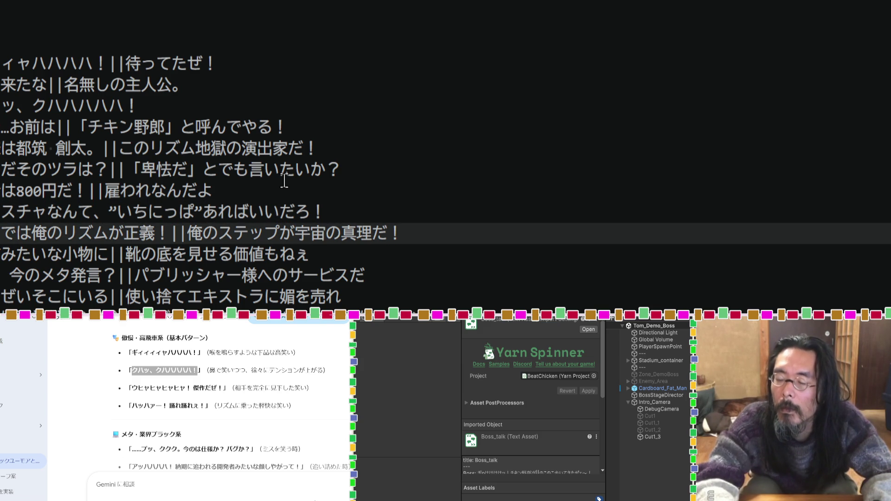
key(Down)
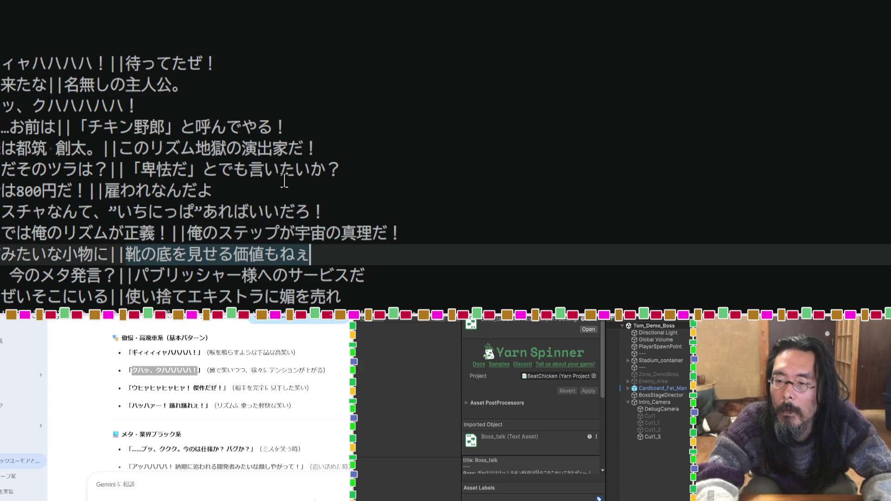
key(Down)
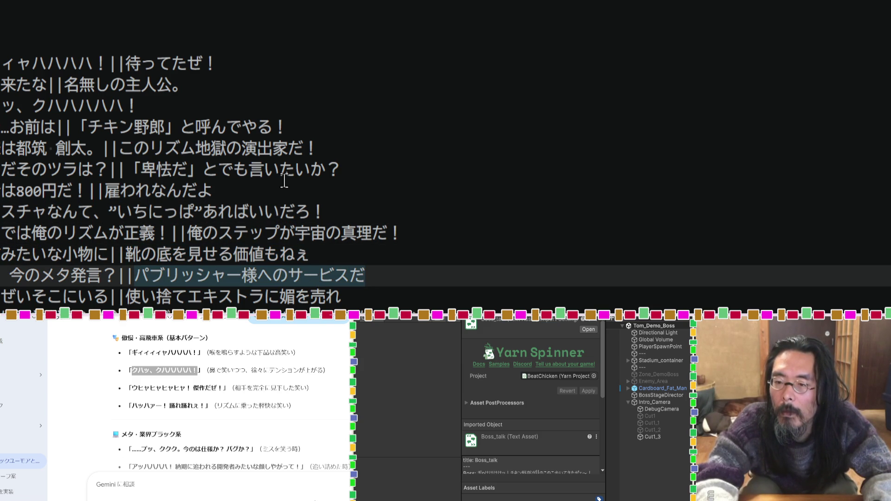
key(Down)
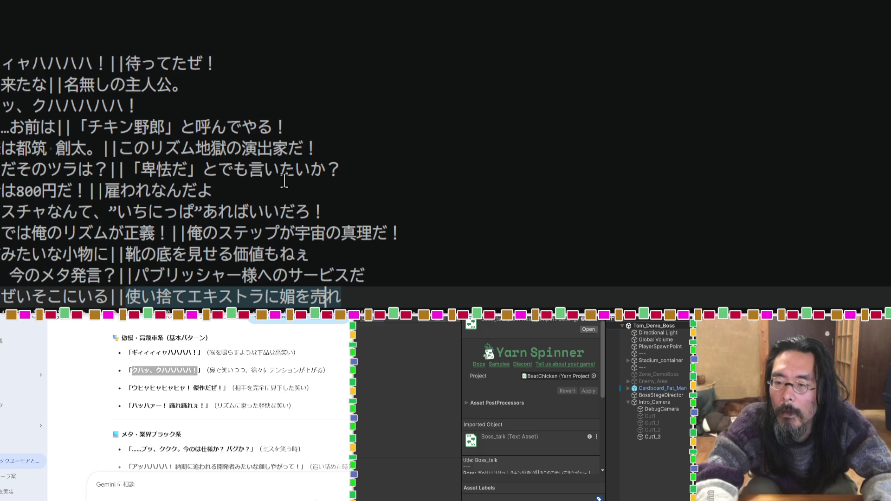